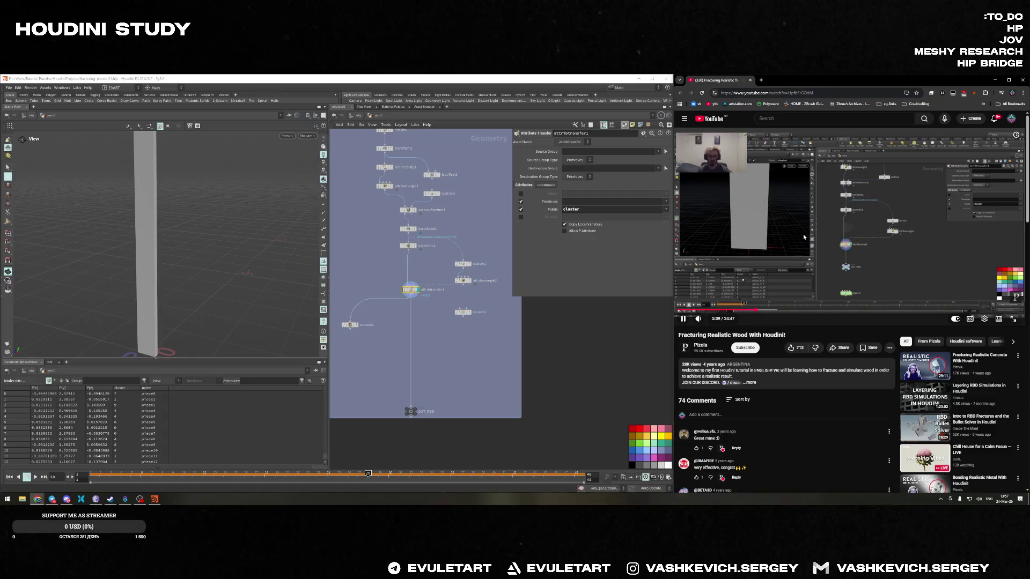
Pan across the network and select unpack1 to show its Unpack parameters and output
scroll(128, 410, "down", 2)
scroll(129, 410, "up", 2)
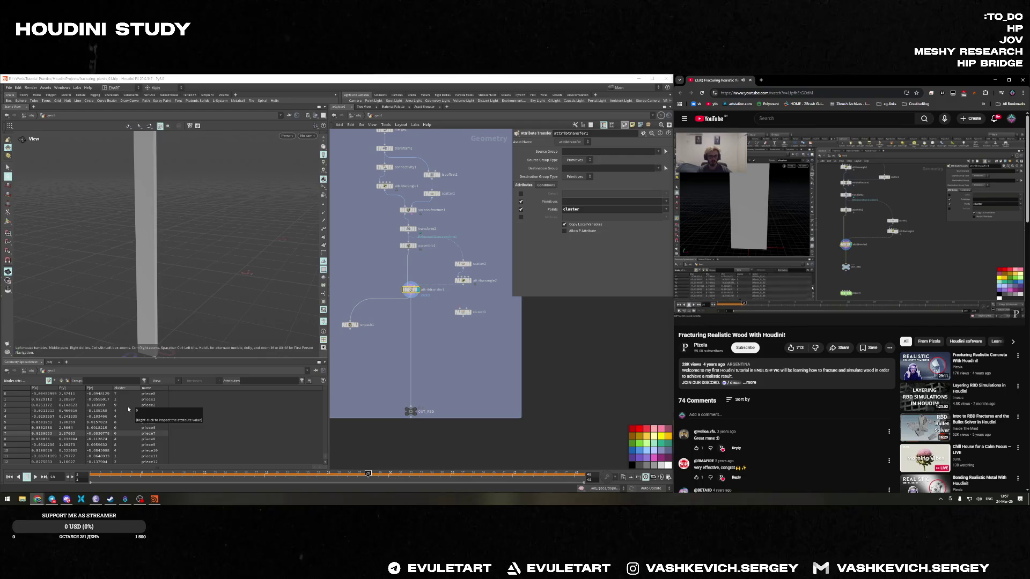
middle_click_drag(400, 356, 449, 342)
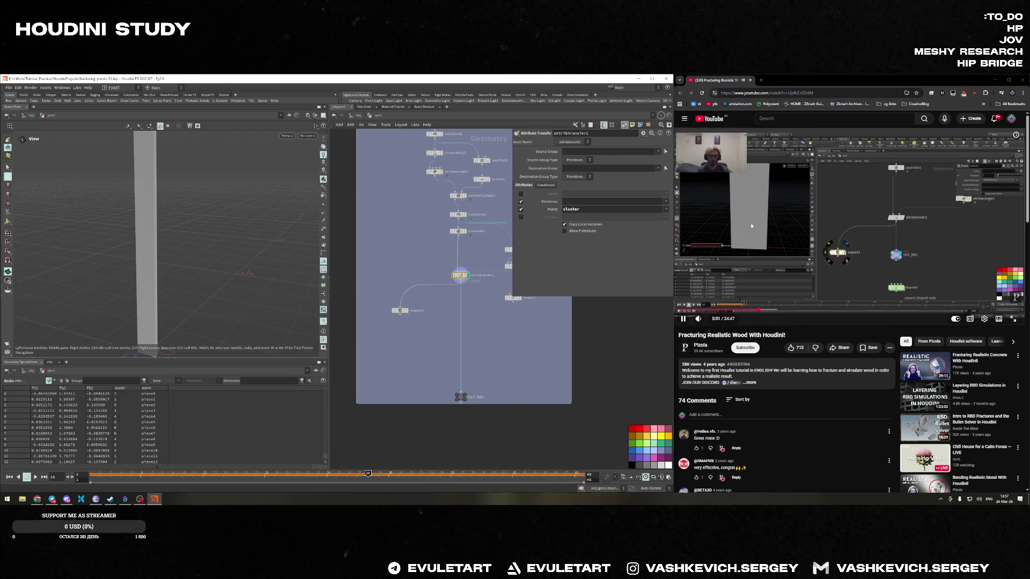
left_click_drag(387, 306, 410, 323)
left_click(406, 310)
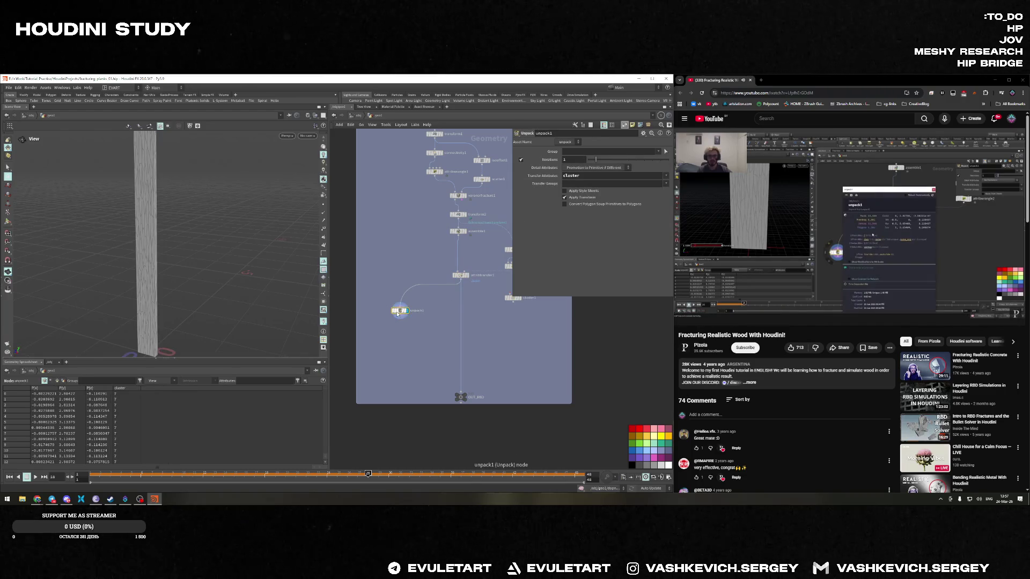
Colour the unpacked pieces by the cluster attribute from unpack1's info summary and orbit the column
middle_click(397, 309)
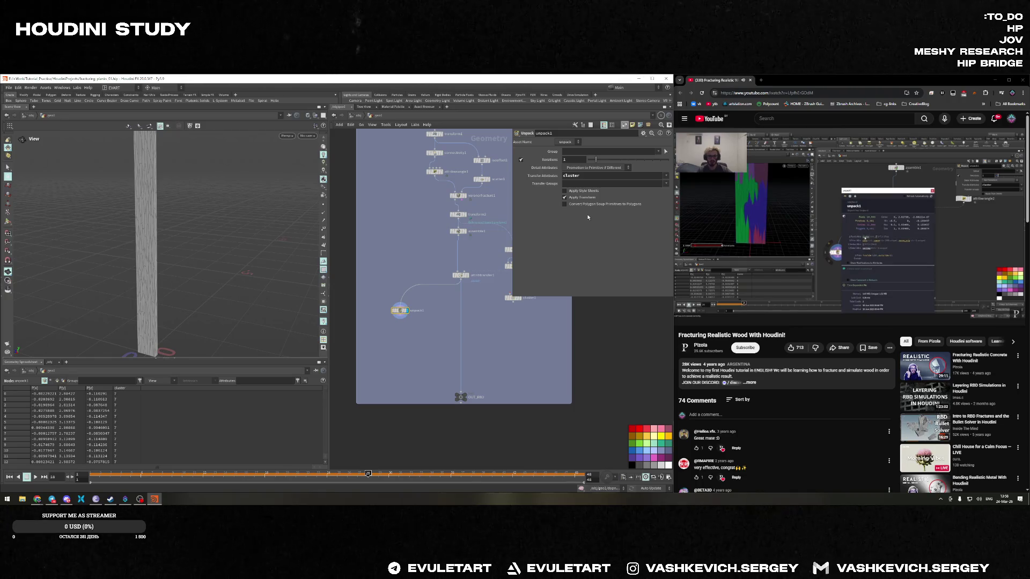
left_click(720, 225)
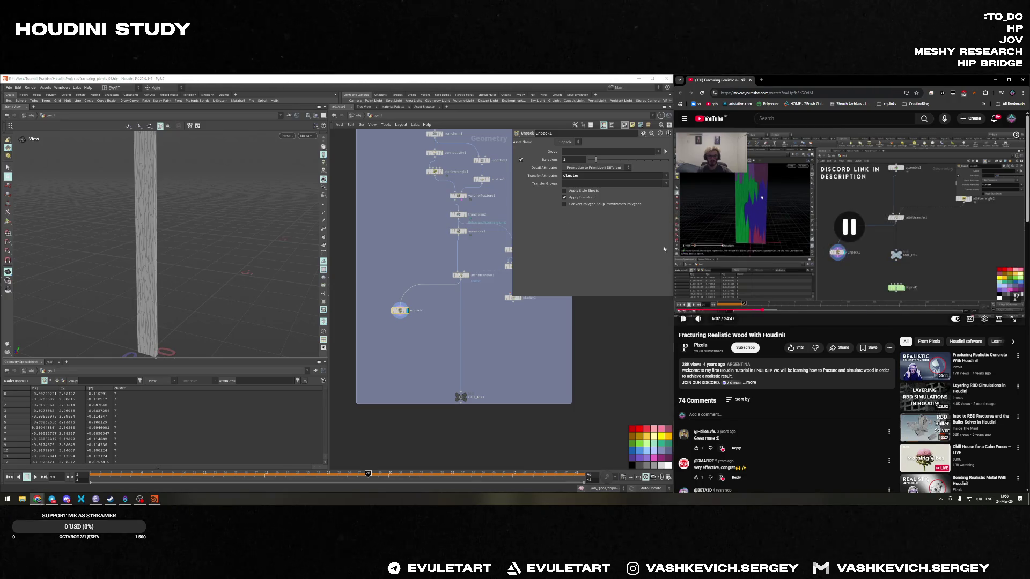
middle_click(400, 311)
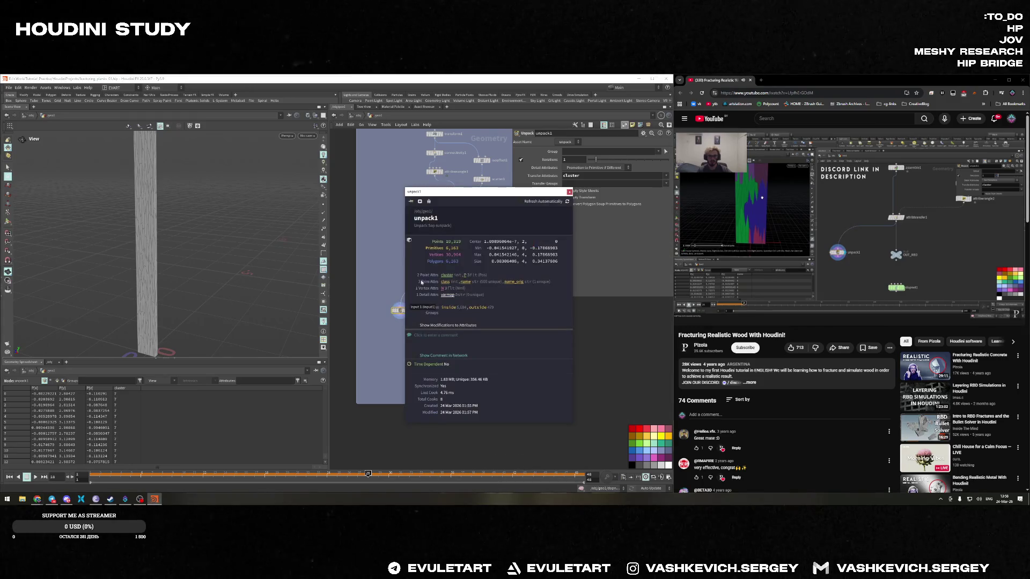
left_click(448, 276)
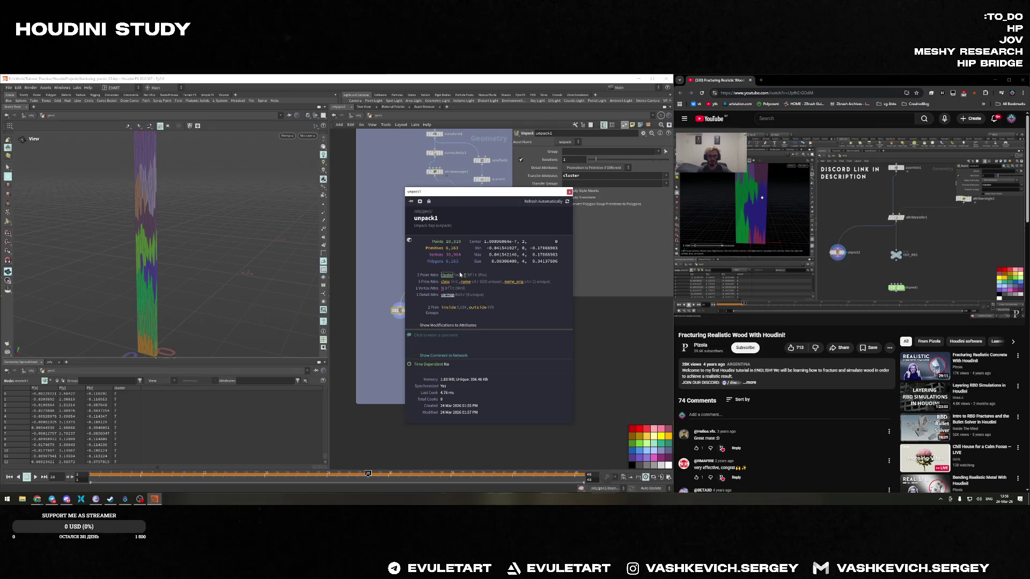
left_click(569, 193)
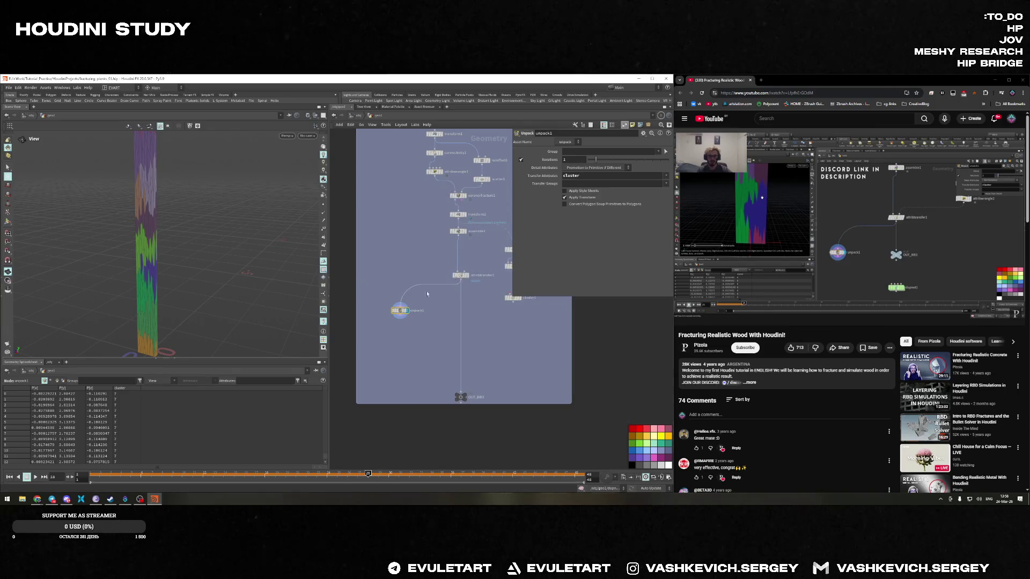
left_click(324, 324)
mouse_move(251, 300)
left_mouse_down()
mouse_move(173, 280)
mouse_move(208, 252)
mouse_move(188, 260)
mouse_move(248, 276)
mouse_move(212, 271)
mouse_move(310, 275)
left_mouse_up()
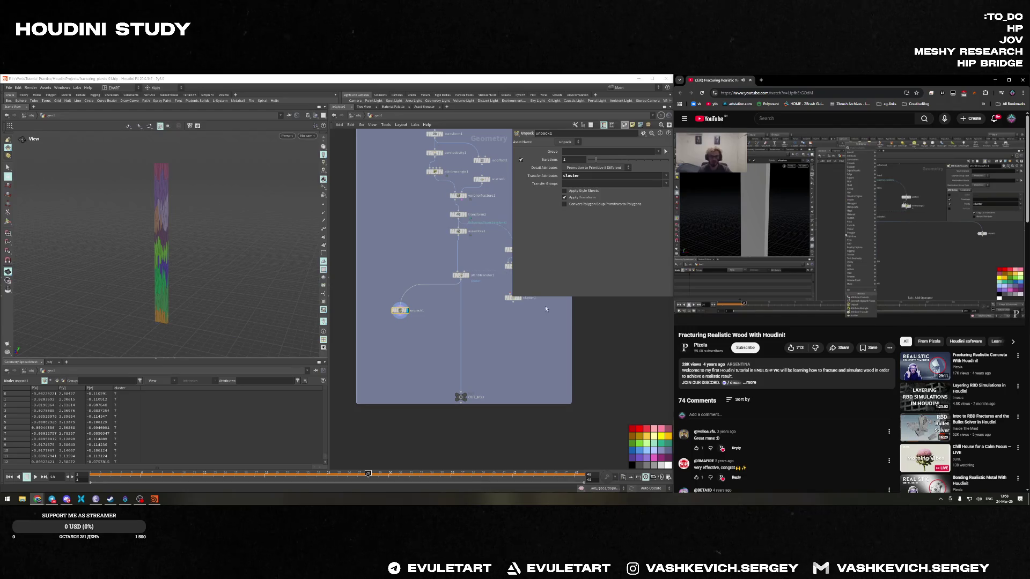
Zoom the network and delete the cluster1 node
scroll(445, 304, "down", 2)
scroll(445, 304, "up", 3)
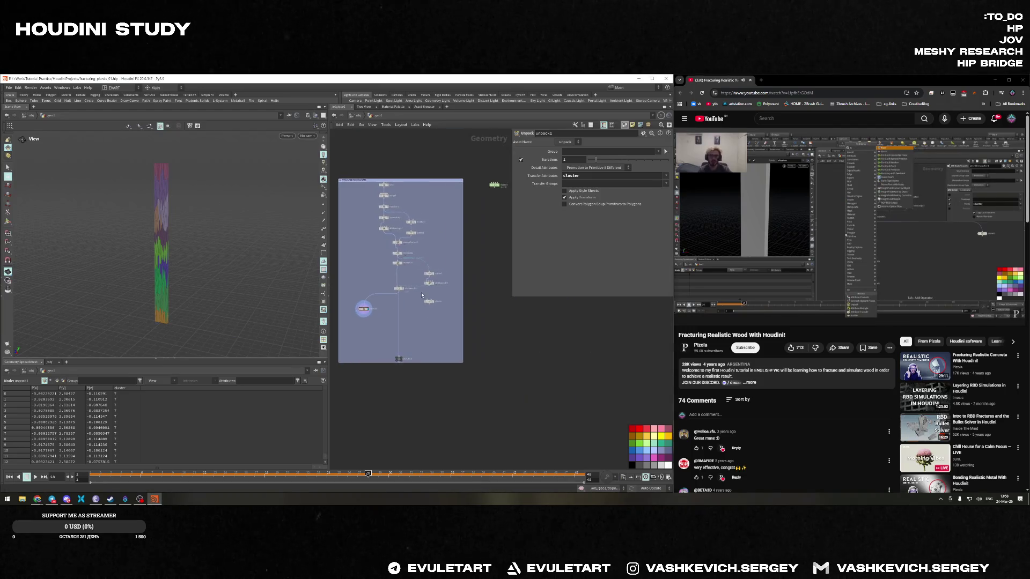
left_click(814, 223)
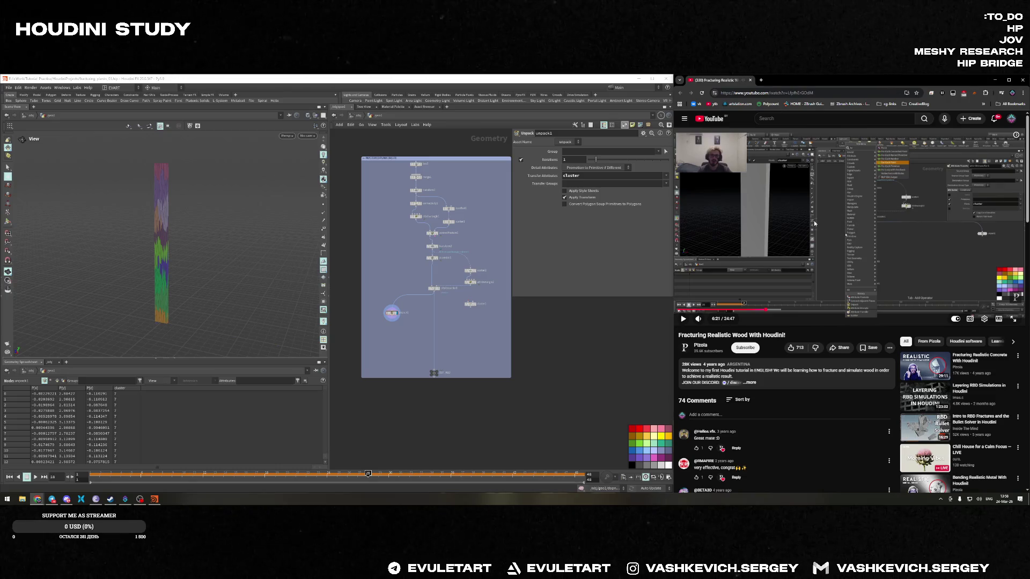
scroll(460, 310, "up", 2)
left_click(473, 302)
key("Delete")
left_click(750, 266)
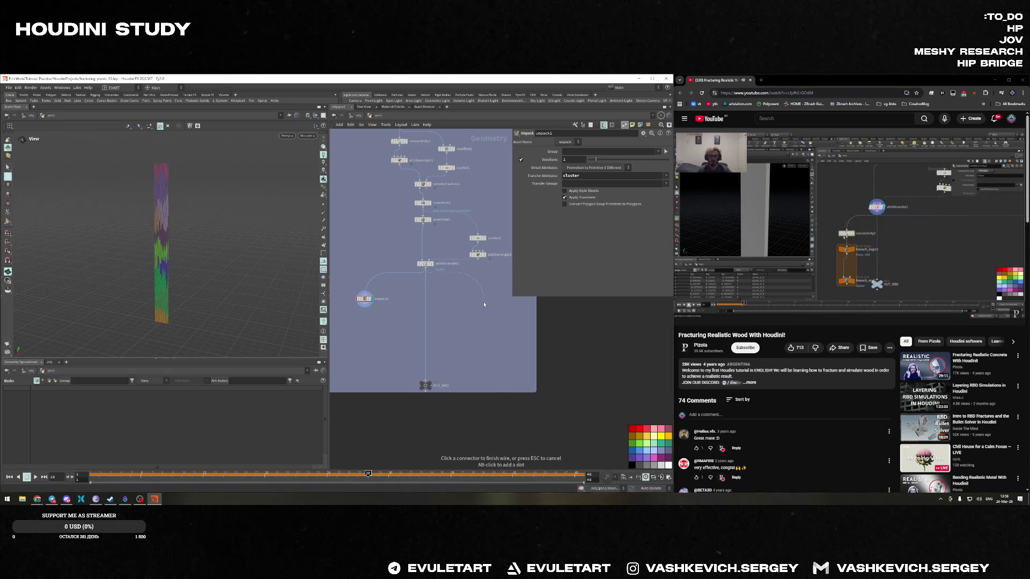
Add a For-Each Named Primitive block below attribtransfer1 via the 'for' node search
key("Tab")
type("for")
key("Down")
key("Down")
key("Down")
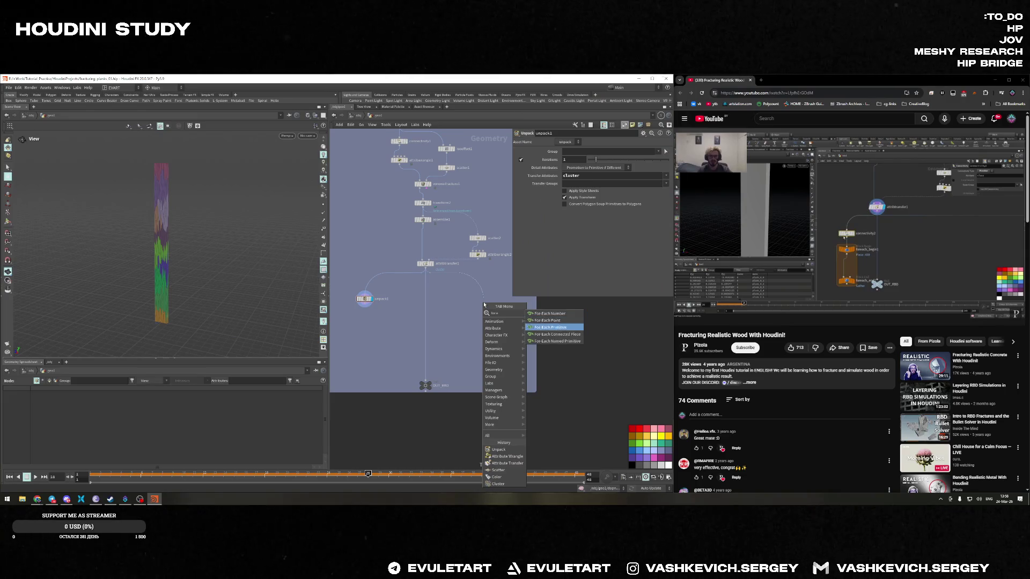
key("Return")
left_click(483, 304)
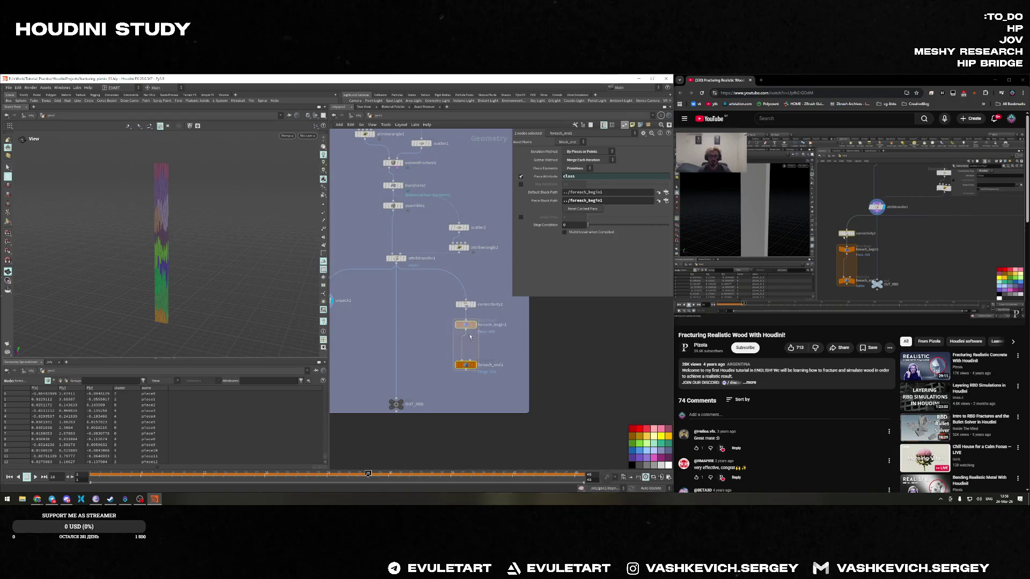
Undo the accidental deletion of the loop nodes and show foreach_end1's Block End settings
key("Delete")
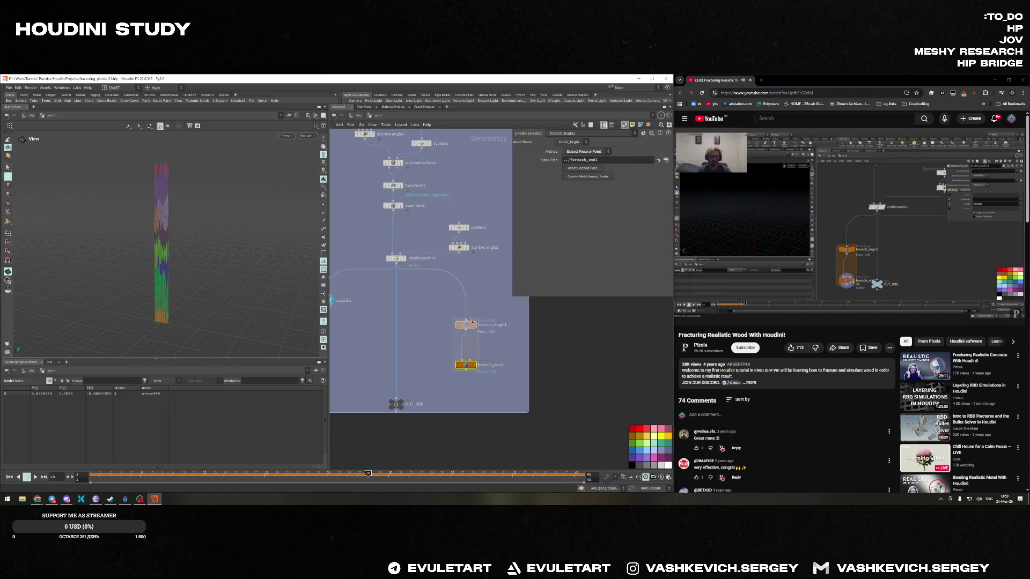
key("ctrl+z")
key("h")
scroll(429, 296, "up", 3)
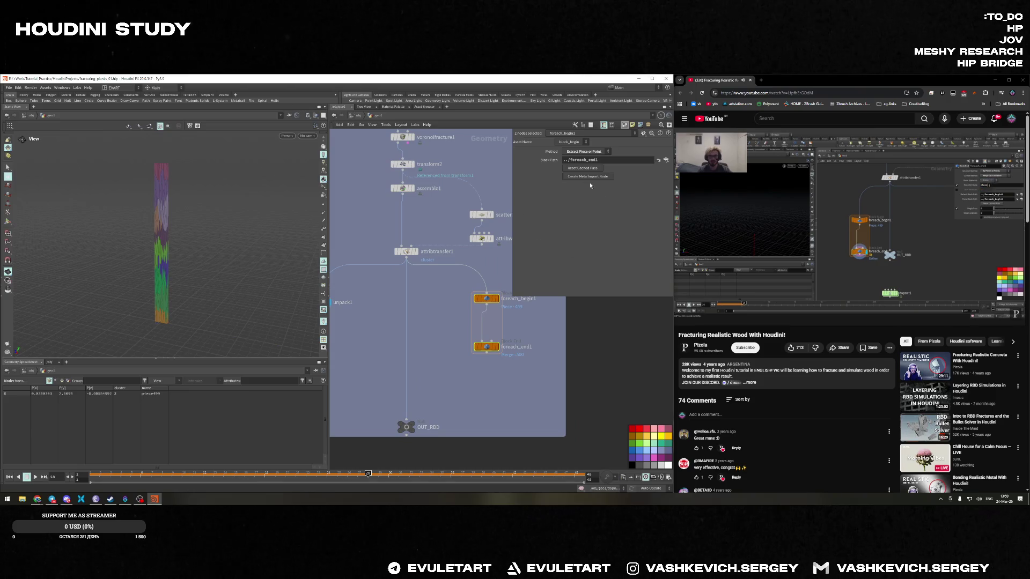
left_click(910, 211)
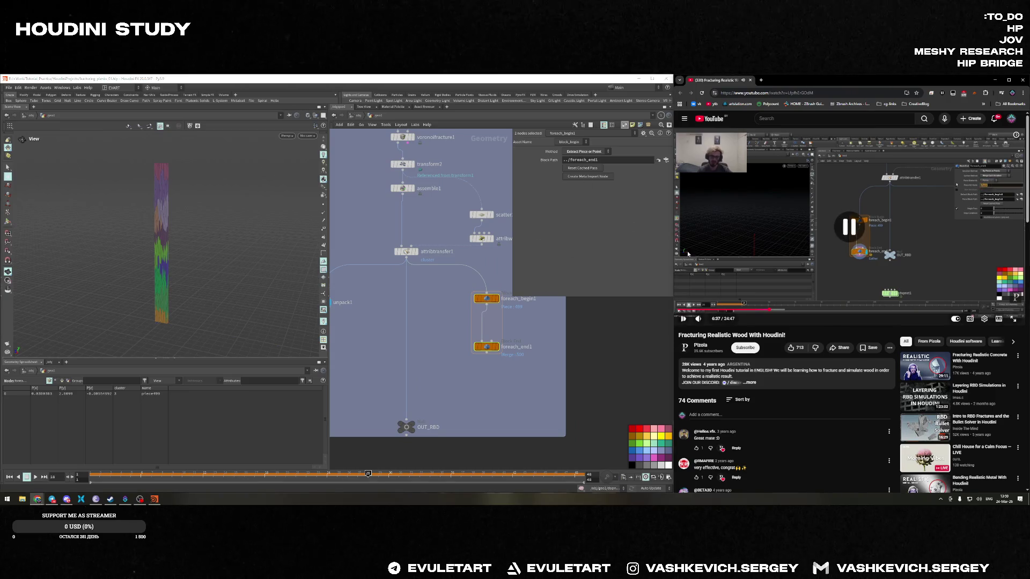
left_click(486, 347)
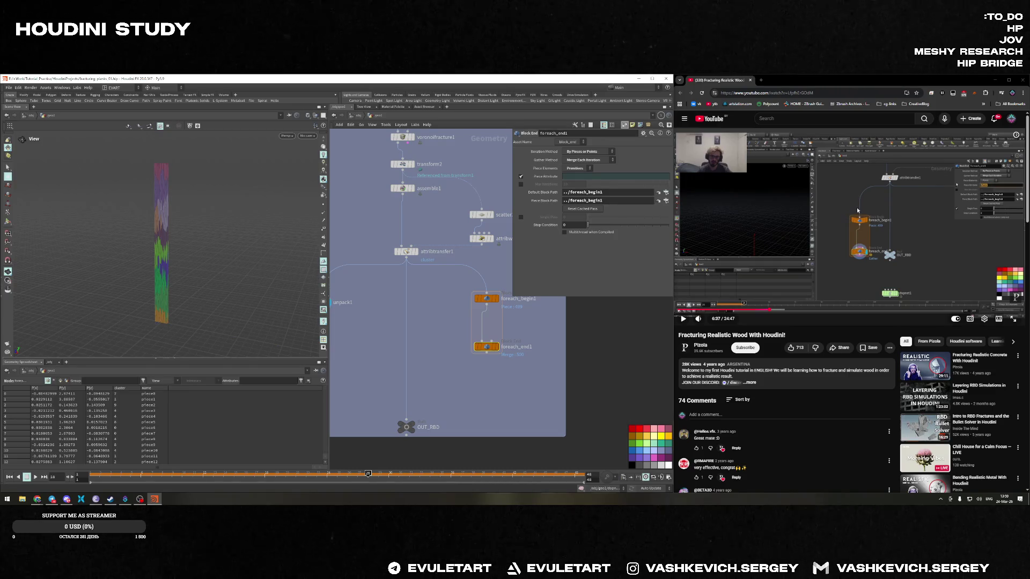
Set foreach_end1's piece elements to points and enter cluster as the piece attribute
left_click(577, 168)
left_click(574, 176)
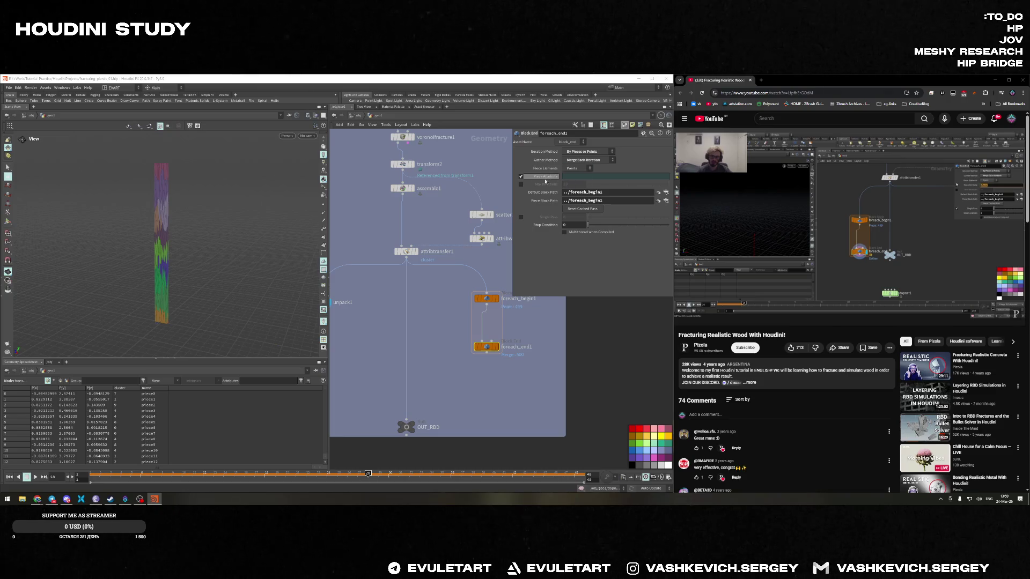
left_click(837, 209)
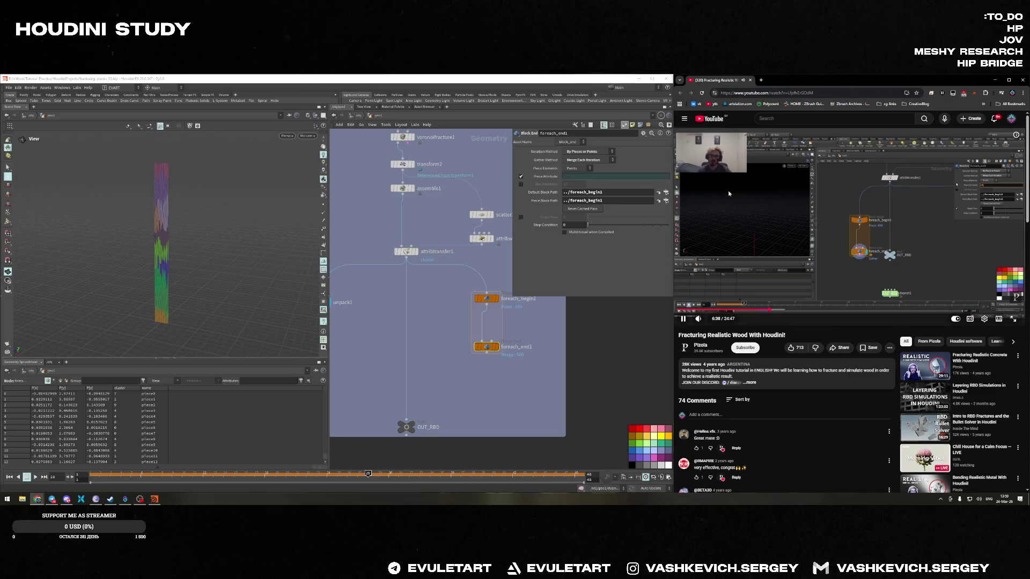
left_click(598, 178)
type("luster")
key("Return")
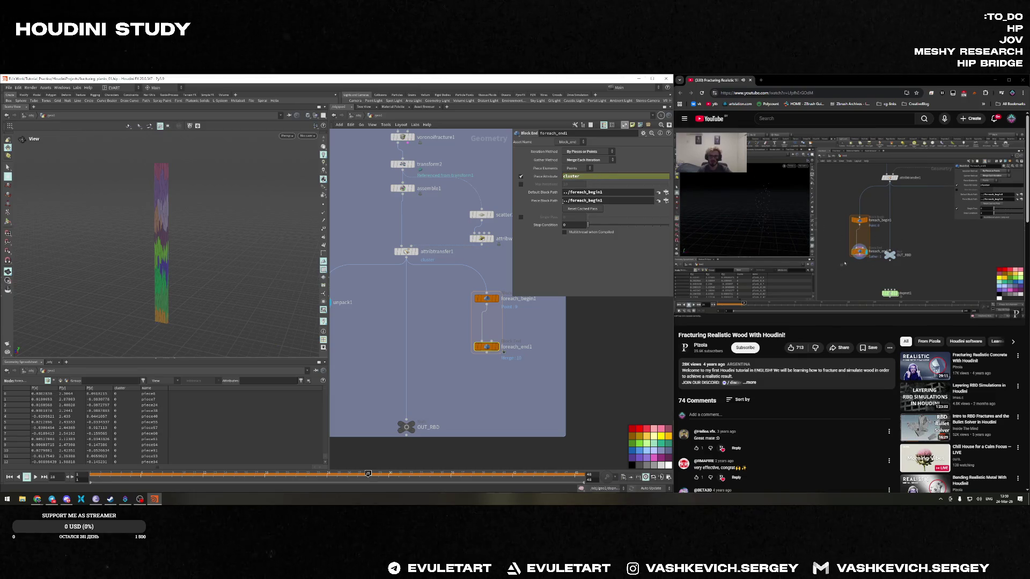
Clear and retype the piece attribute so it reads 'cluster'
left_click(873, 236)
left_click(873, 236)
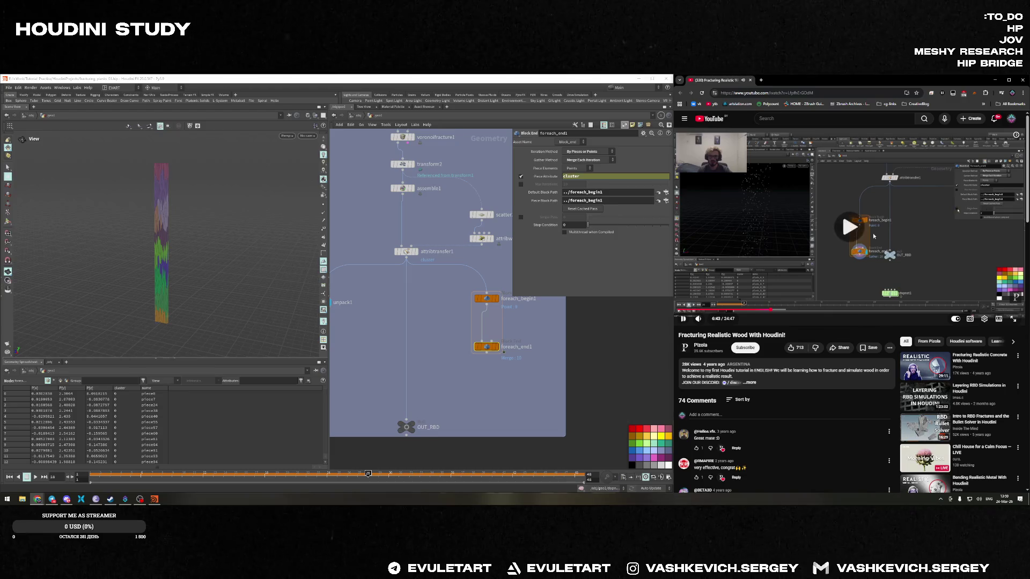
left_click(889, 211)
double_click(576, 176)
key("BackSpace")
key("Return")
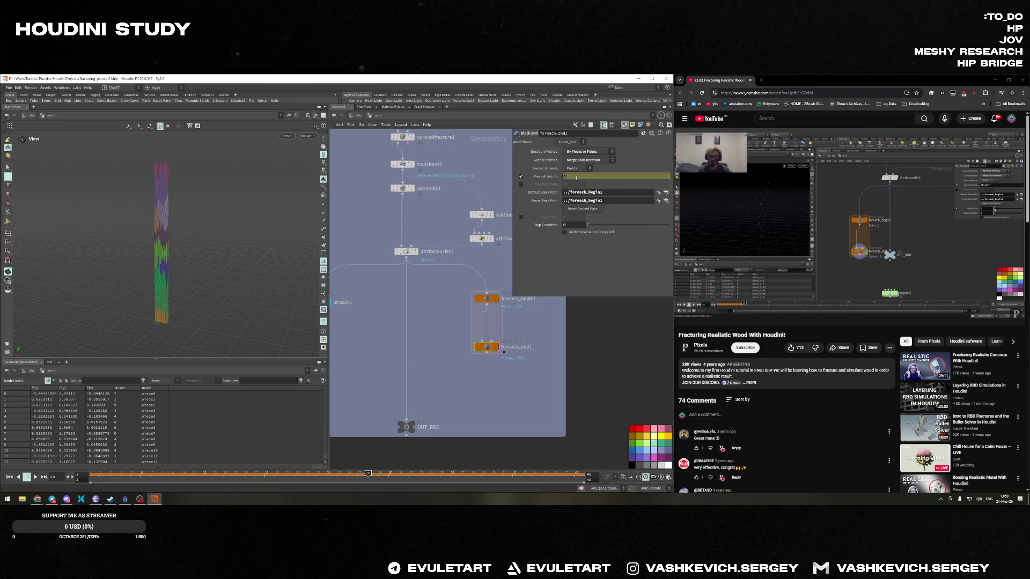
type("uster")
key("Return")
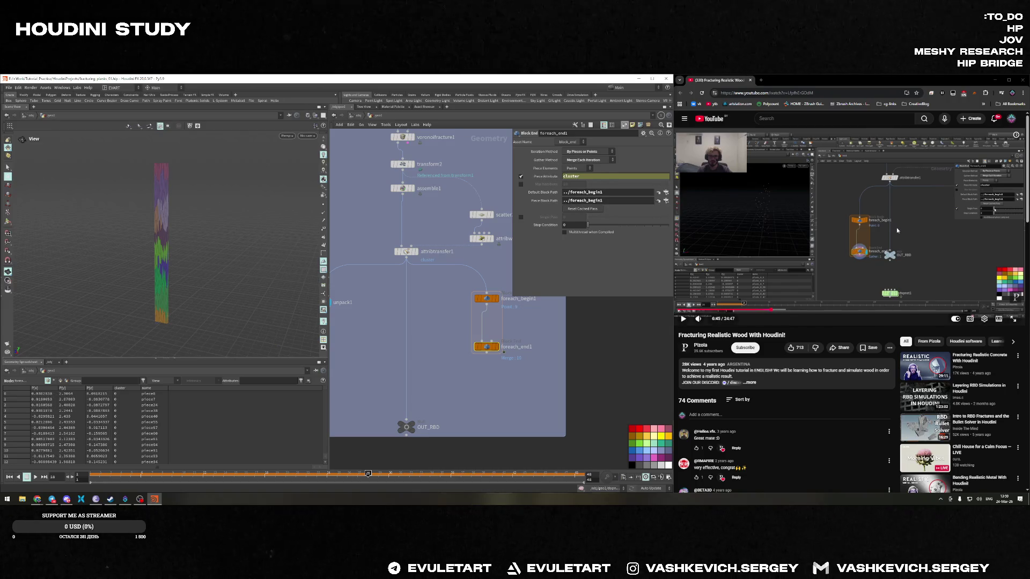
Enable Single Pass on foreach_end1 and display the loop's single-cluster output
scroll(896, 228, "down", 1)
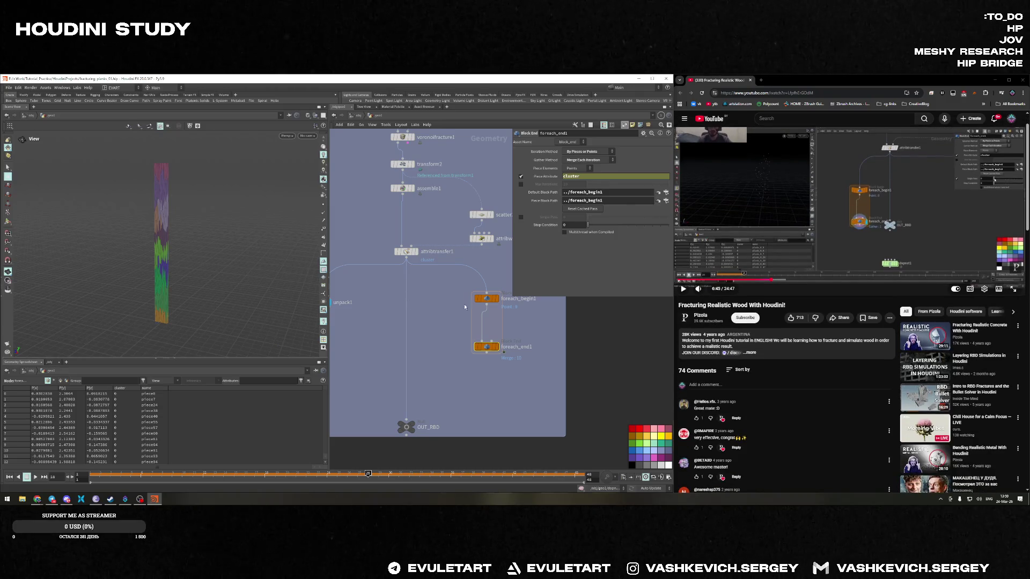
left_click(486, 298)
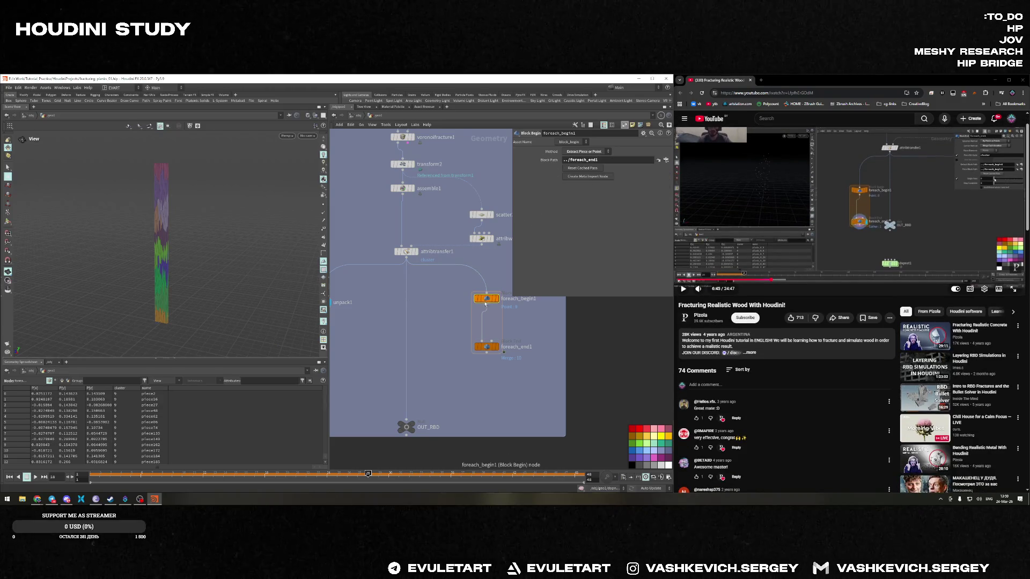
left_click(486, 347)
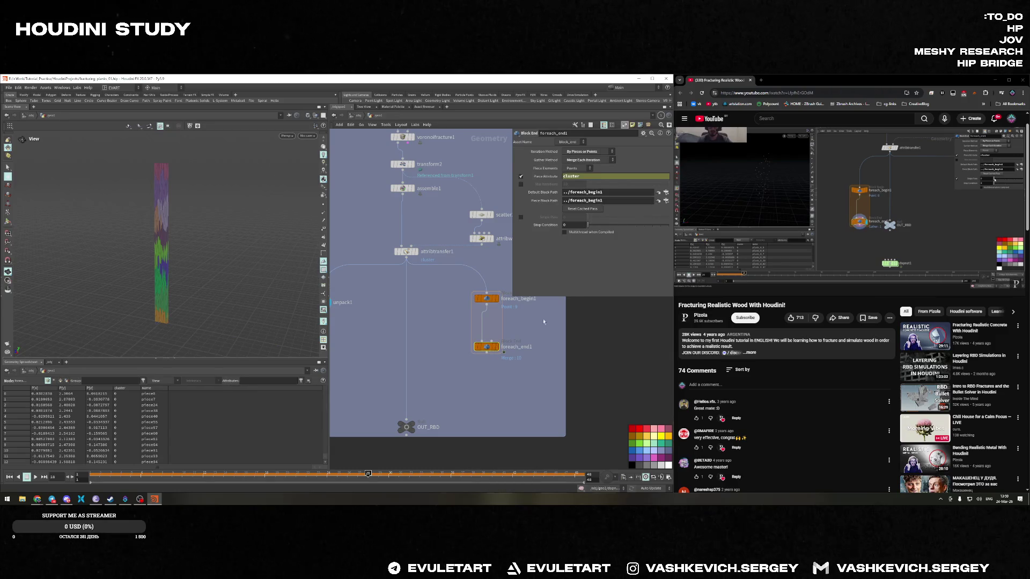
left_click(735, 239)
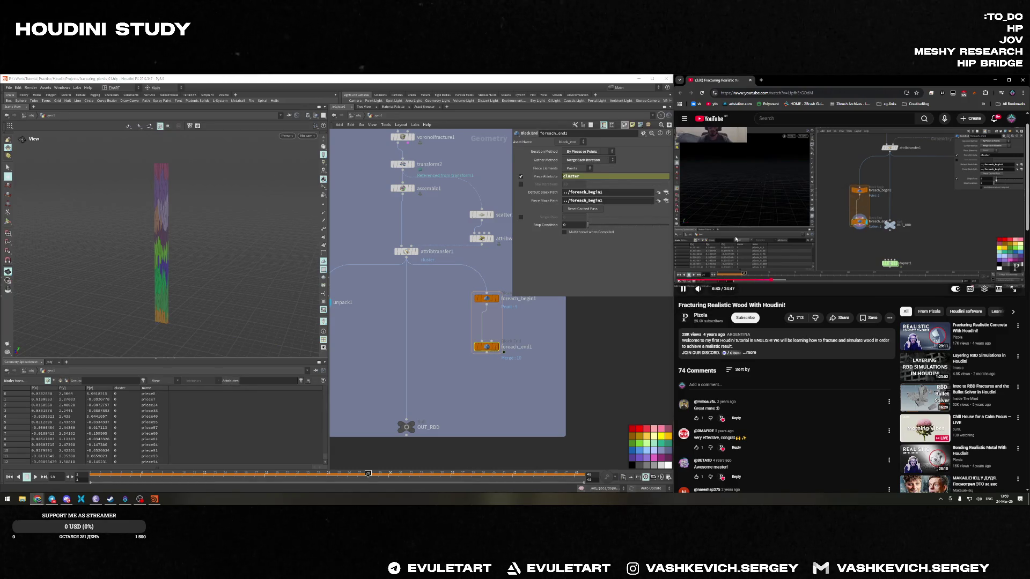
left_click(855, 197)
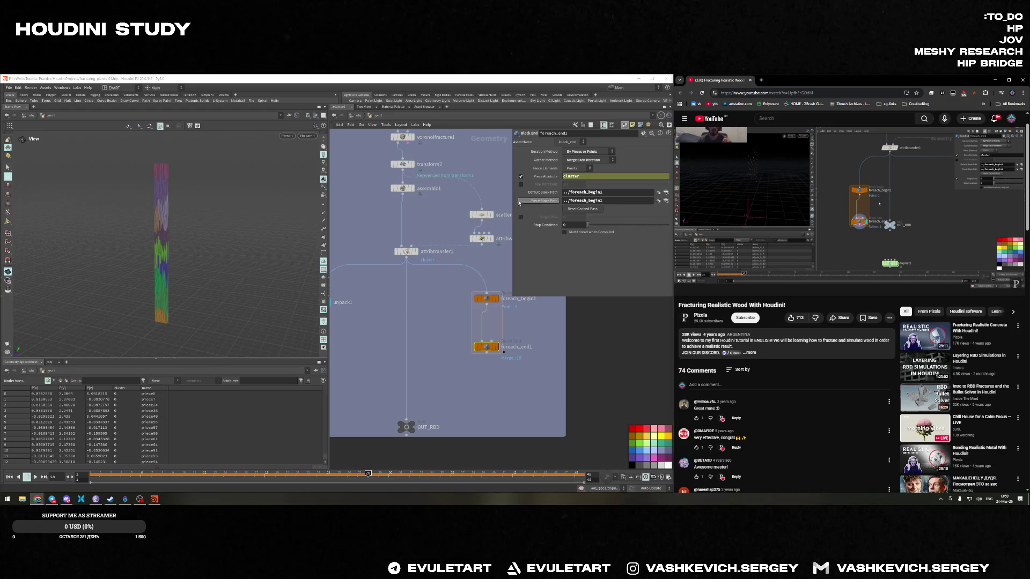
left_click(520, 218)
left_click(521, 218)
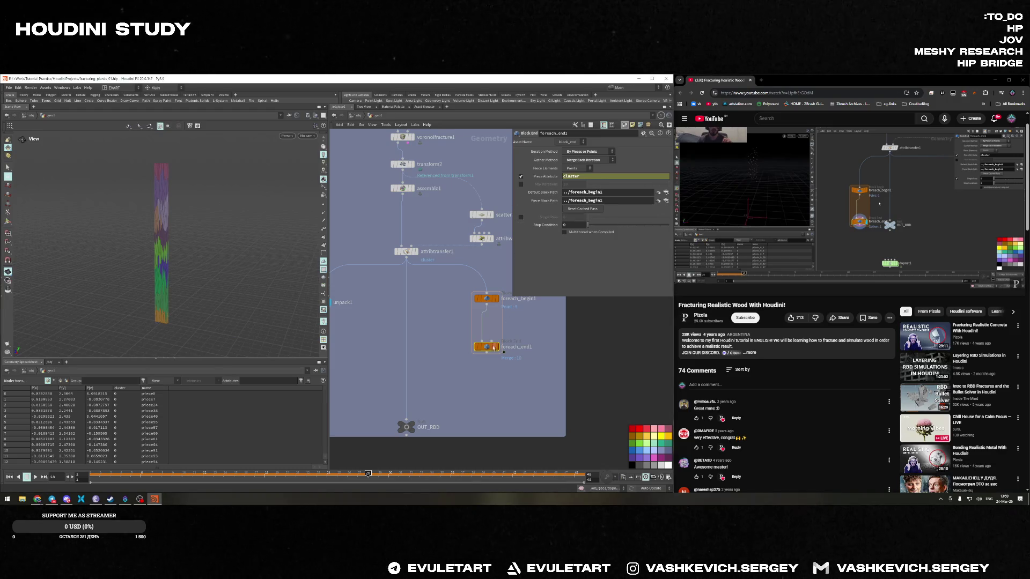
left_click(820, 218)
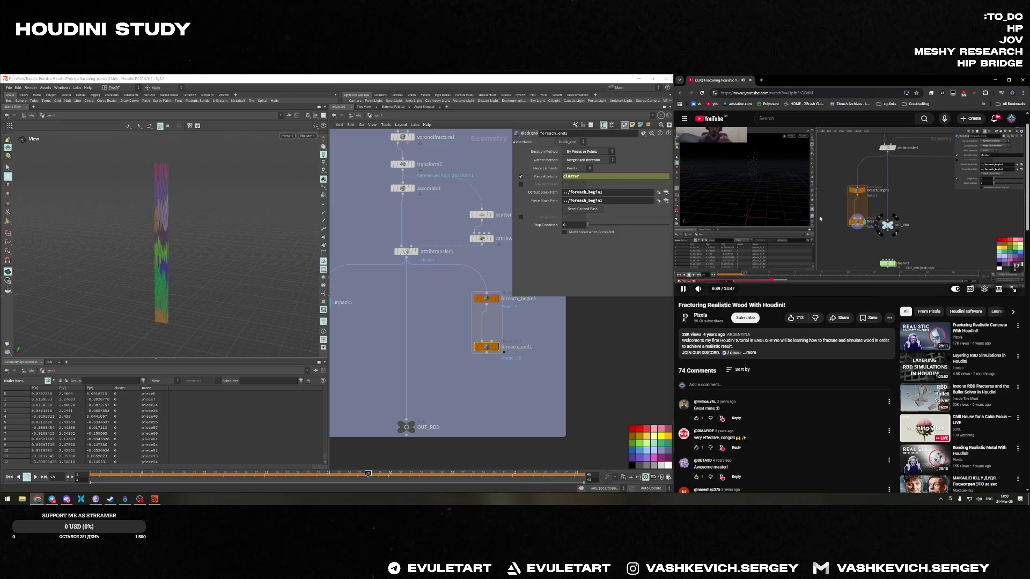
left_click(520, 218)
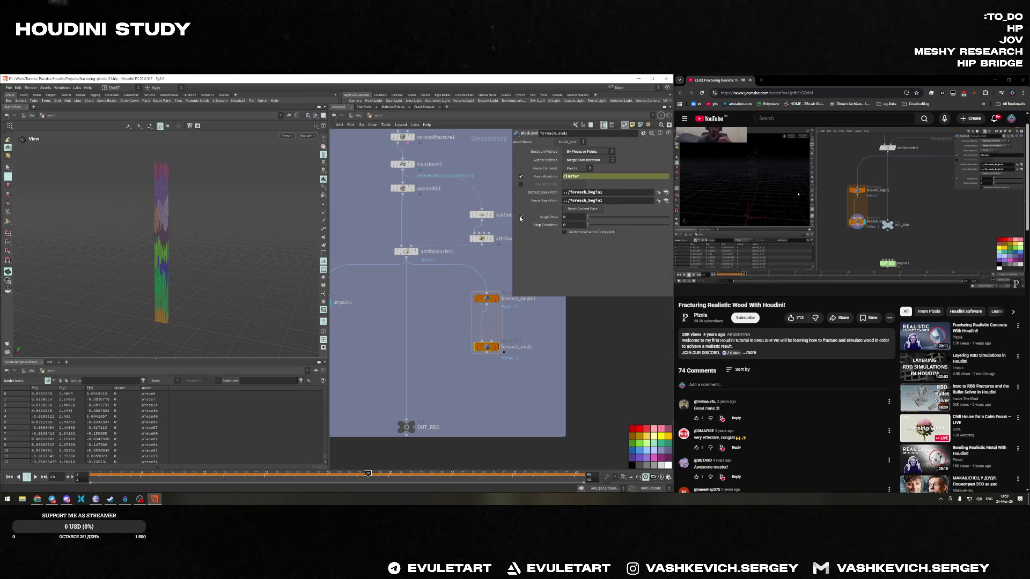
left_click(496, 347)
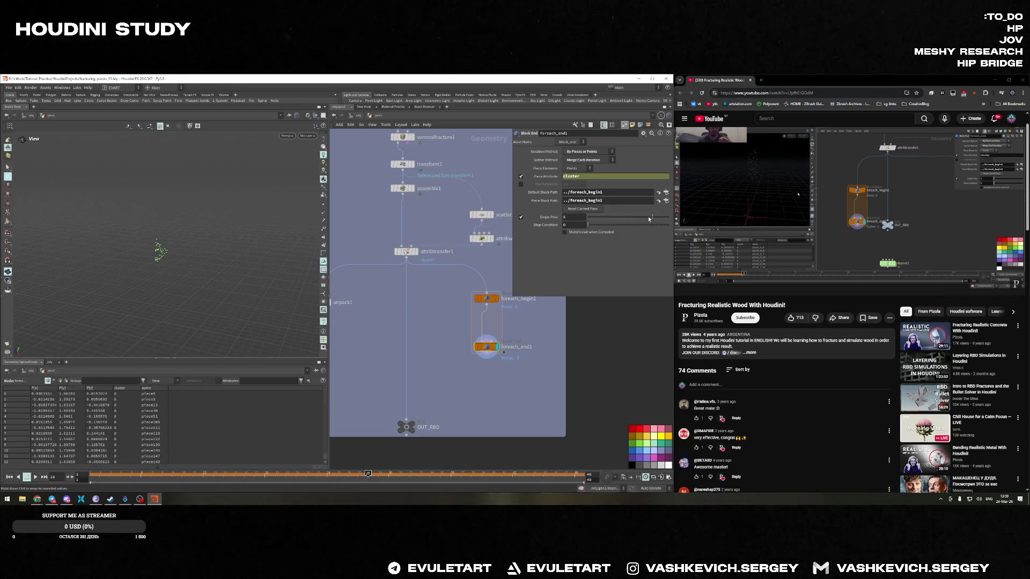
Uncheck Single Pass on foreach_end1 so every cluster is processed
left_click(548, 217)
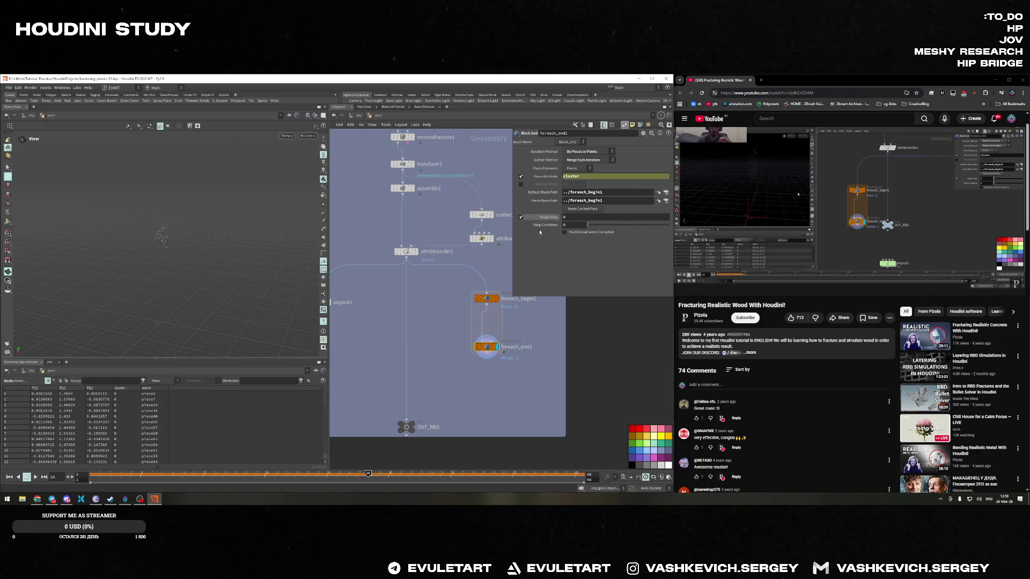
left_click(521, 217)
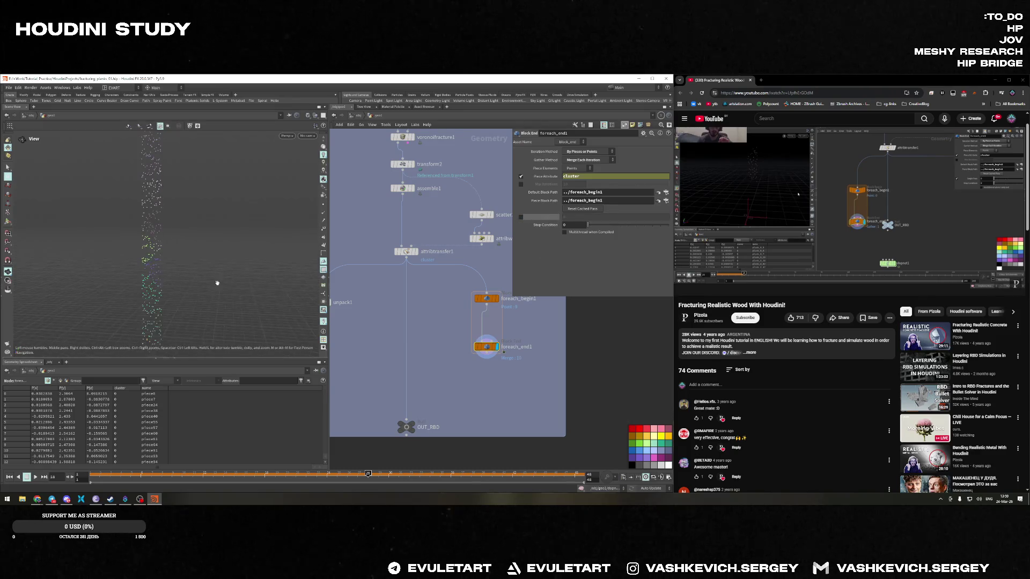
left_click(758, 232)
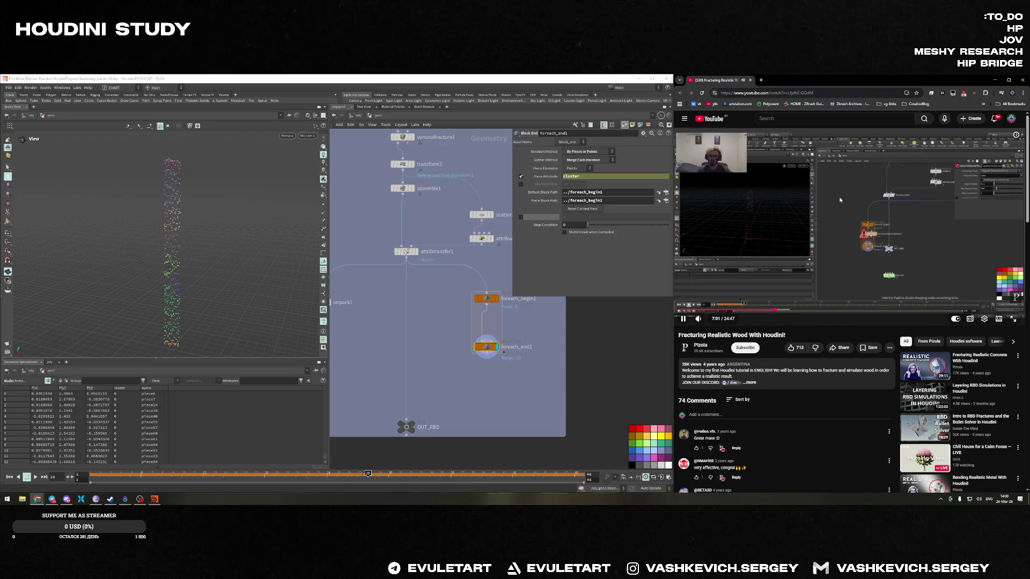
left_click(810, 215)
Place a Connect Adjacent Pieces node beside the for-each loop using the 'conn' search
middle_click_drag(443, 258, 438, 243)
key("Tab")
type("conn")
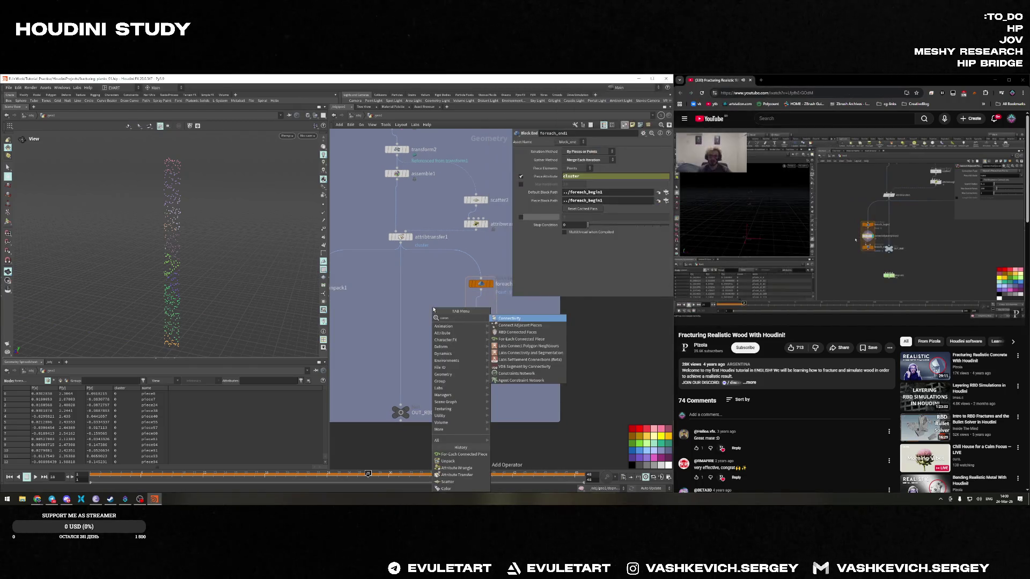
key("Return")
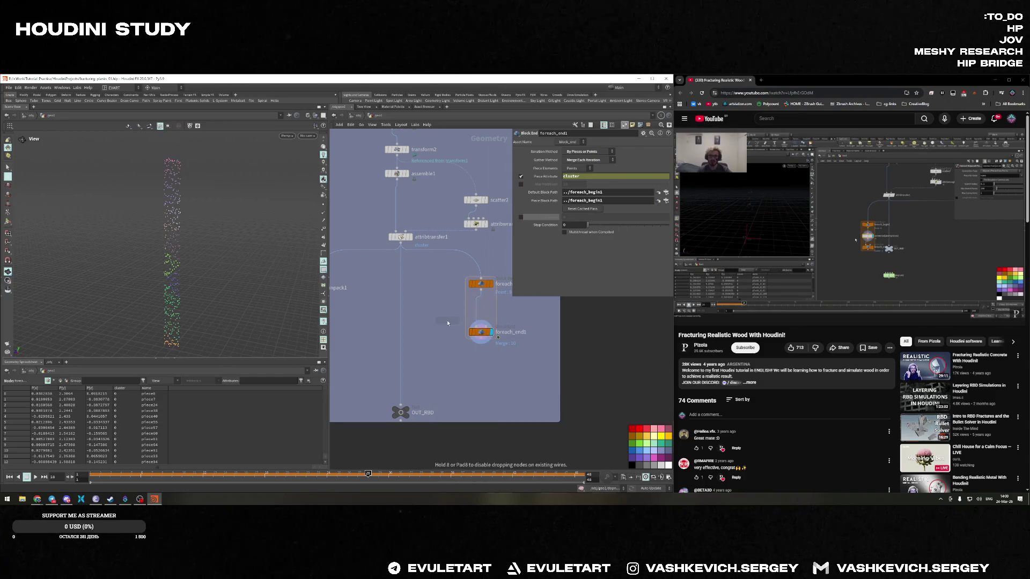
left_click(448, 322)
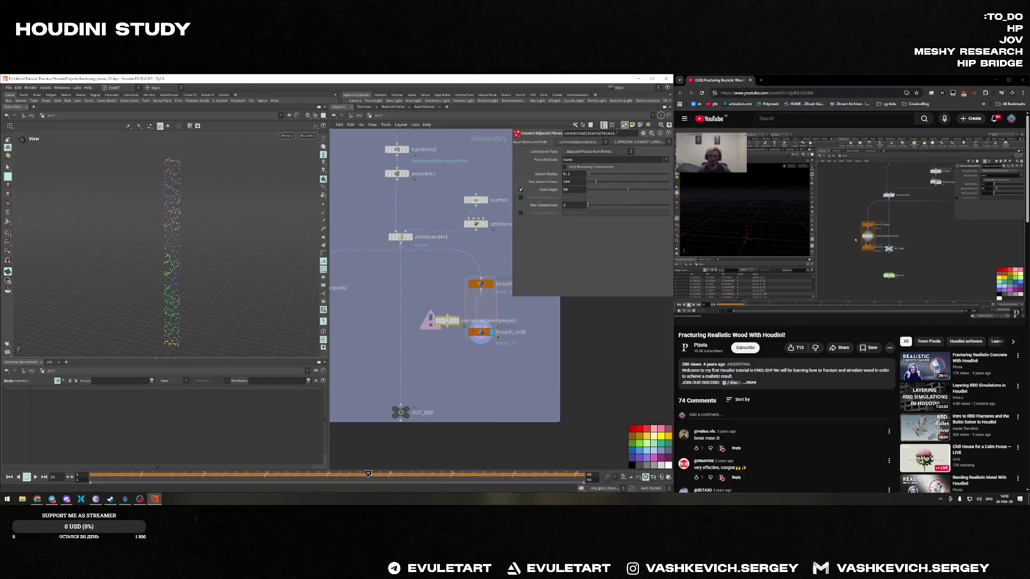
Search the SideFX docs for 'connectadjacentpieces1' and open the Connect Adjacent Pieces page
mouse_move(37, 499)
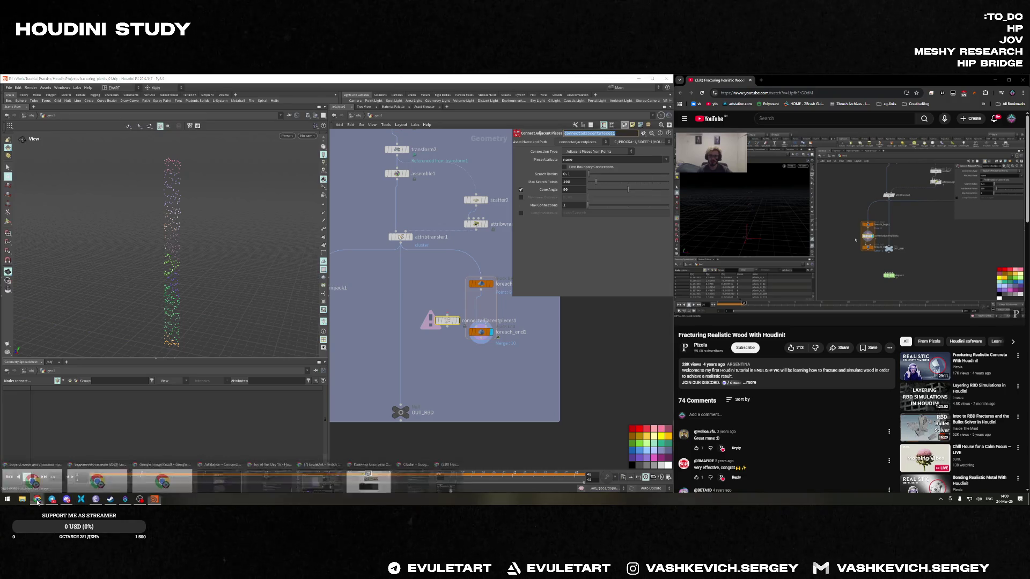
left_click(414, 477)
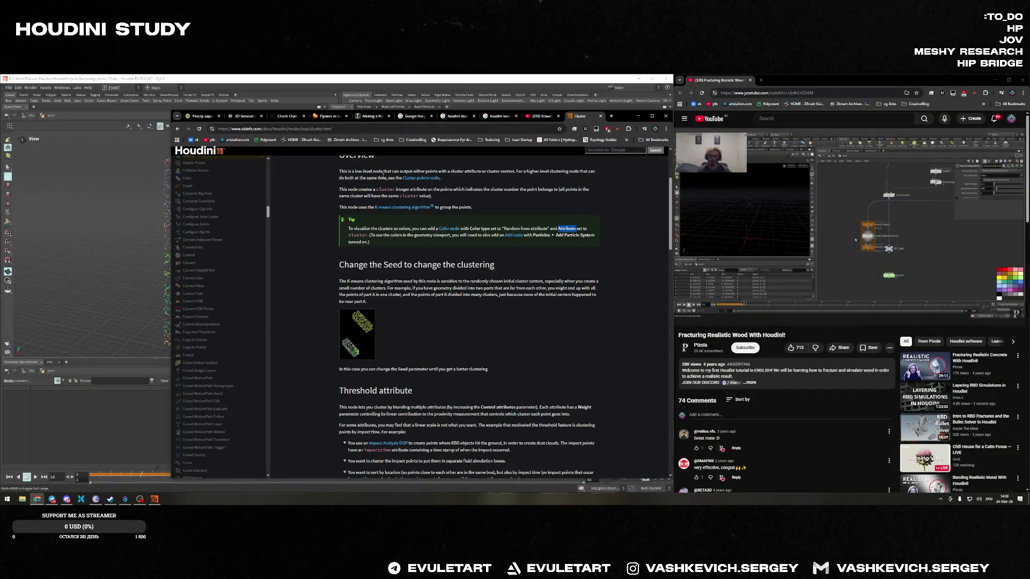
scroll(540, 184, "up", 3)
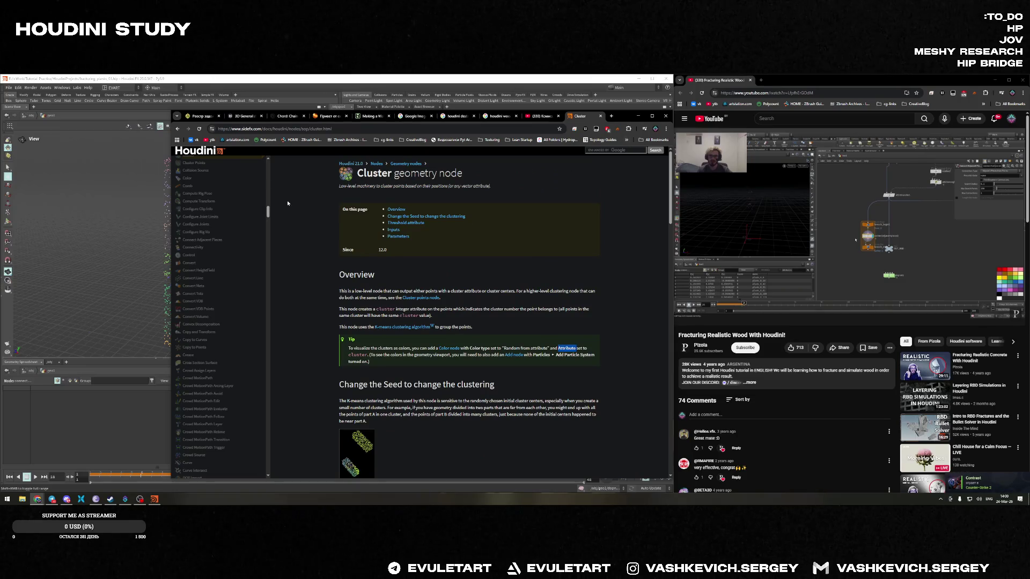
left_click(606, 150)
type("connectadjacentpieces1")
key("Return")
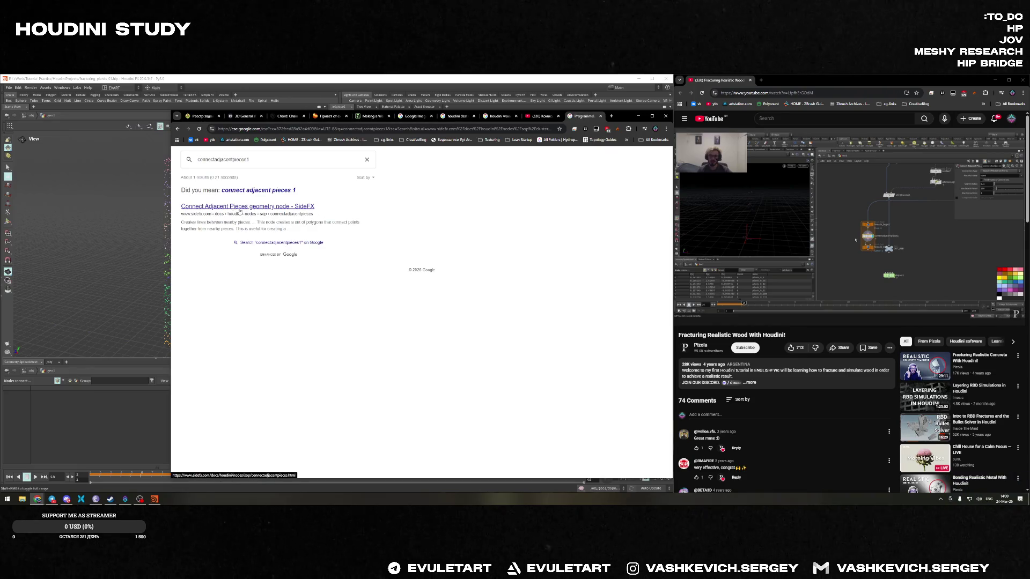
left_click(290, 209)
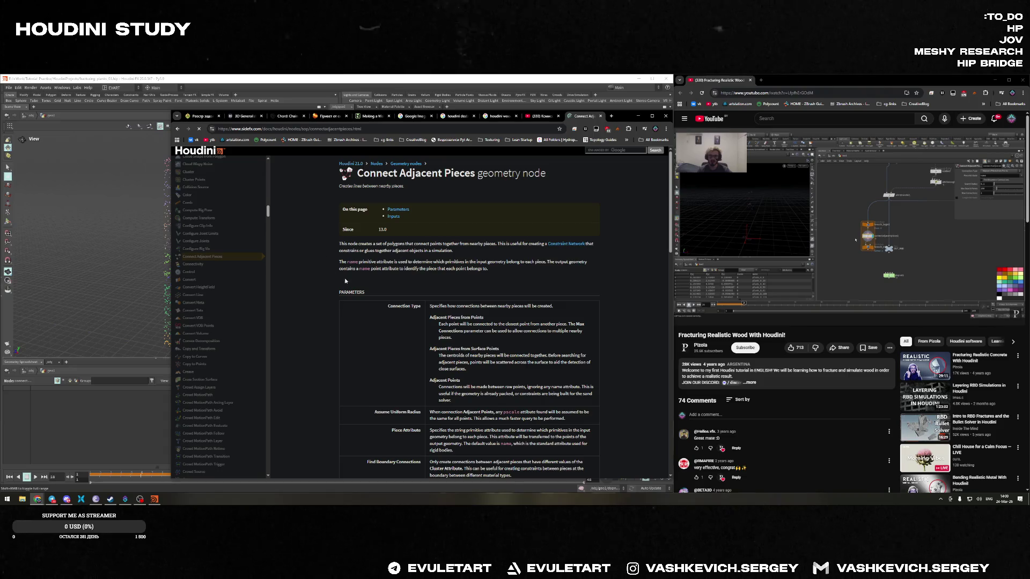
Read through the node's parameter documentation, then close the tab
scroll(502, 303, "down", 3)
scroll(501, 303, "down", 3)
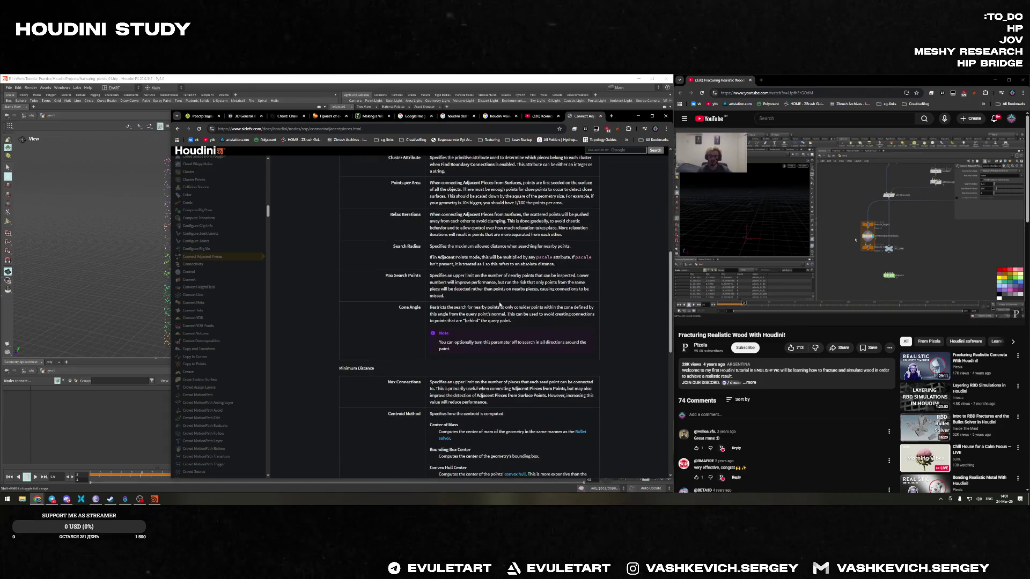
scroll(474, 332, "down", 2)
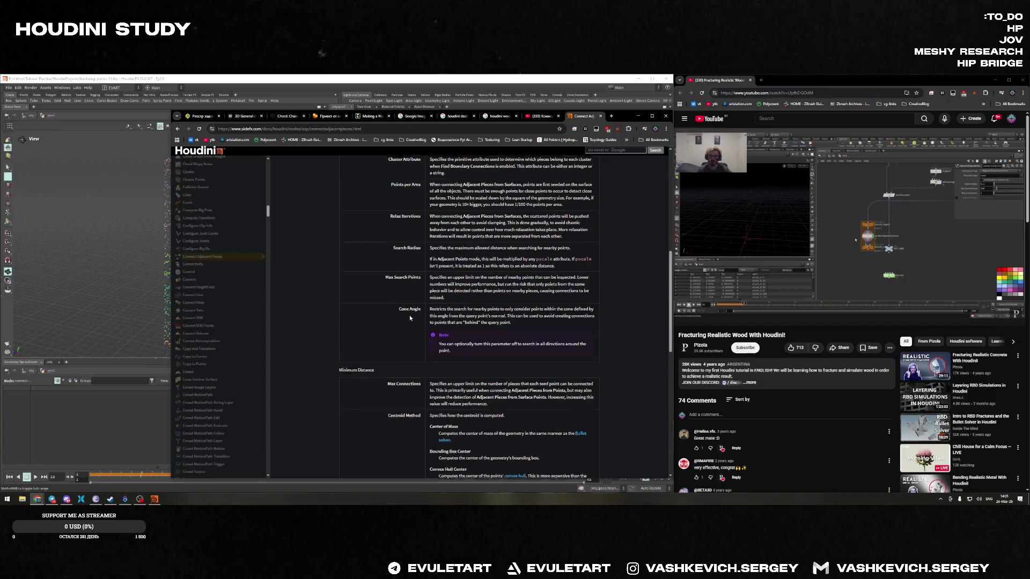
scroll(401, 284, "down", 4)
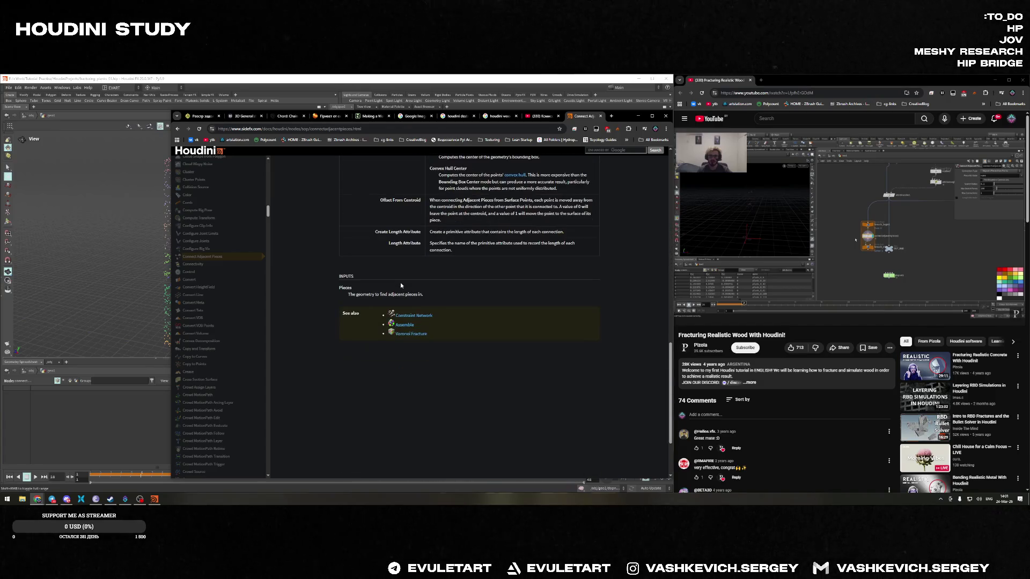
key("ctrl+w")
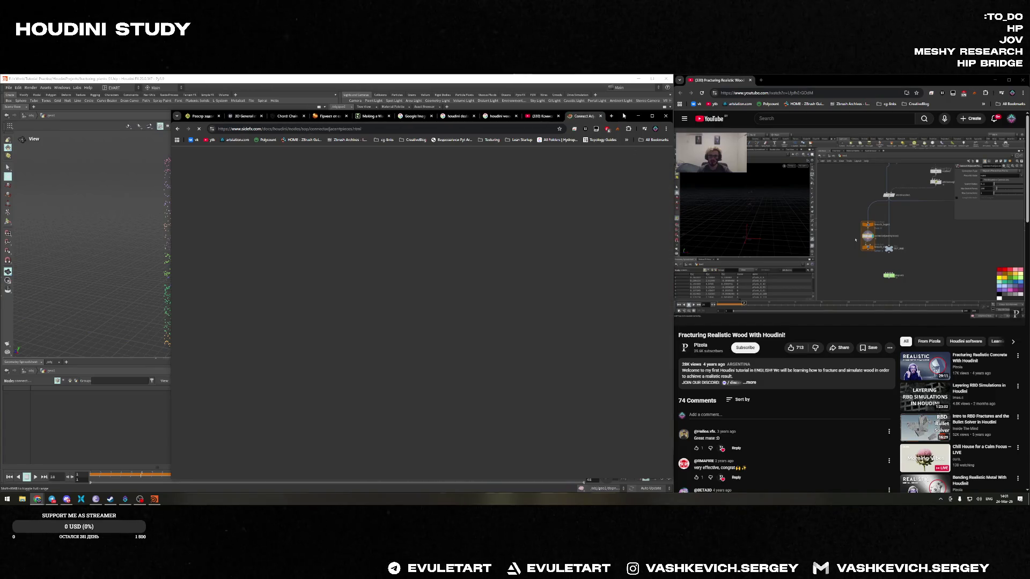
Wire connectadjacentpieces1 into the for-each loop and save the scene
left_click(638, 115)
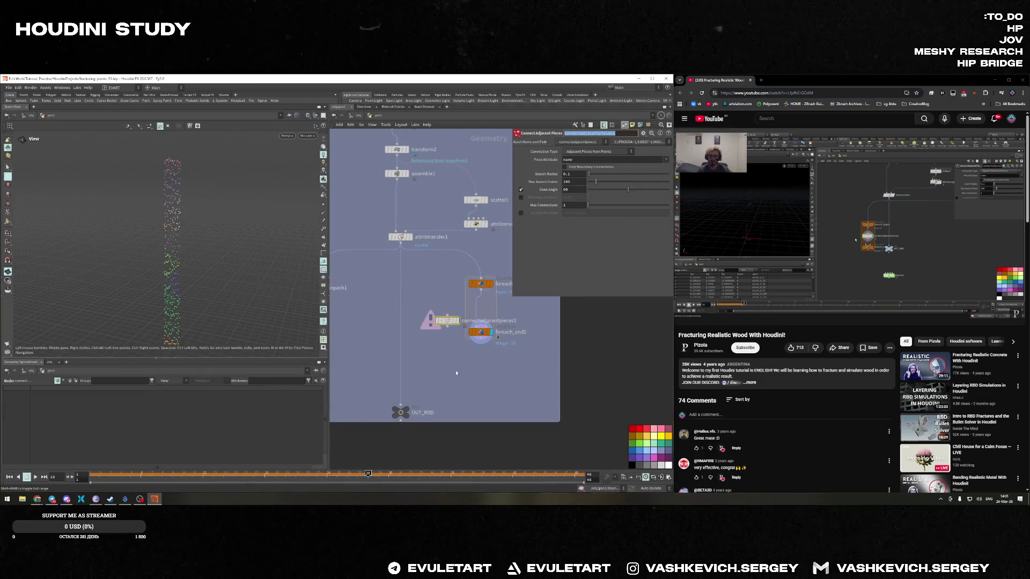
left_click_drag(446, 321, 460, 317)
scroll(180, 235, "up", 5)
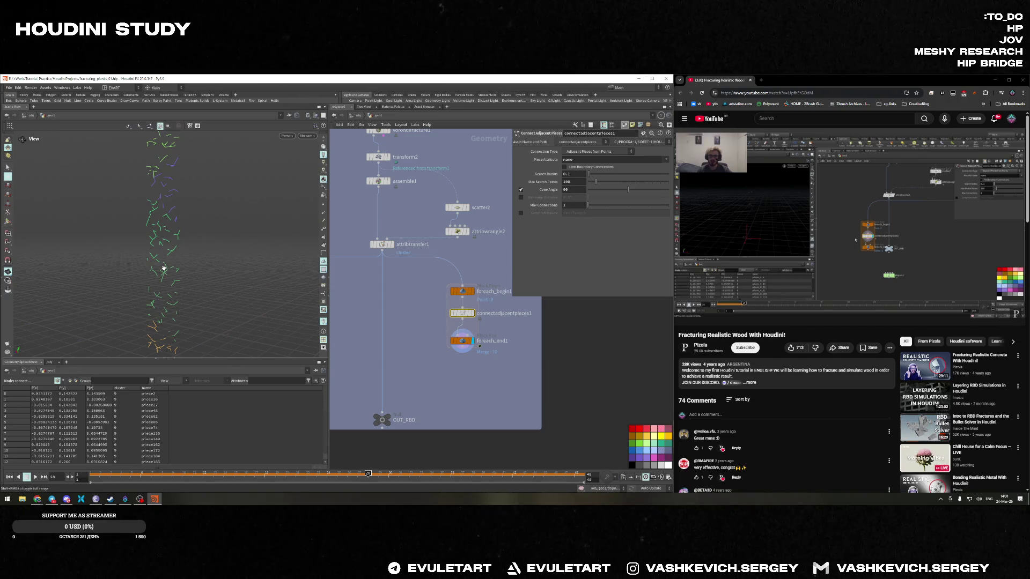
left_click(855, 239)
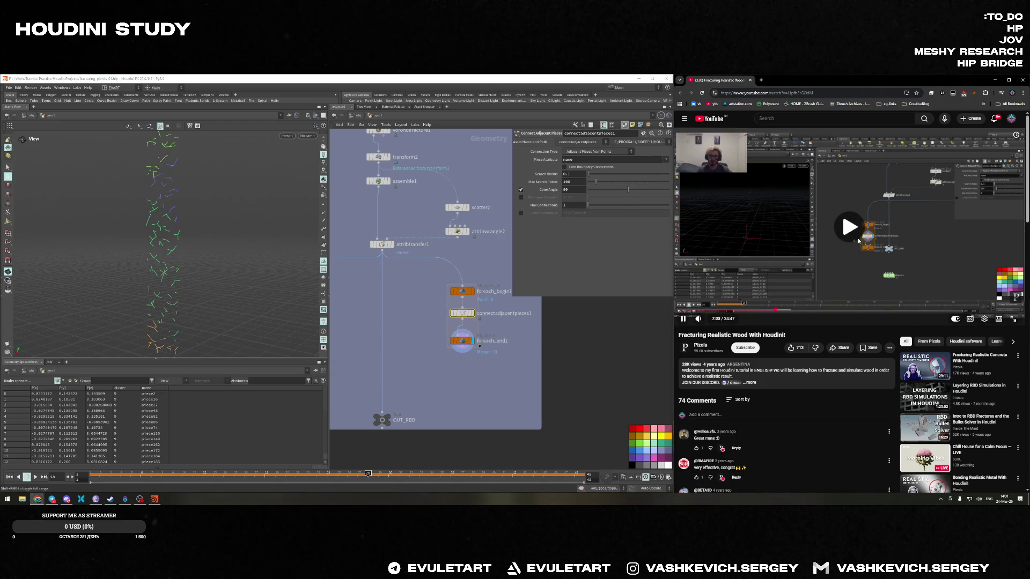
left_click(856, 240)
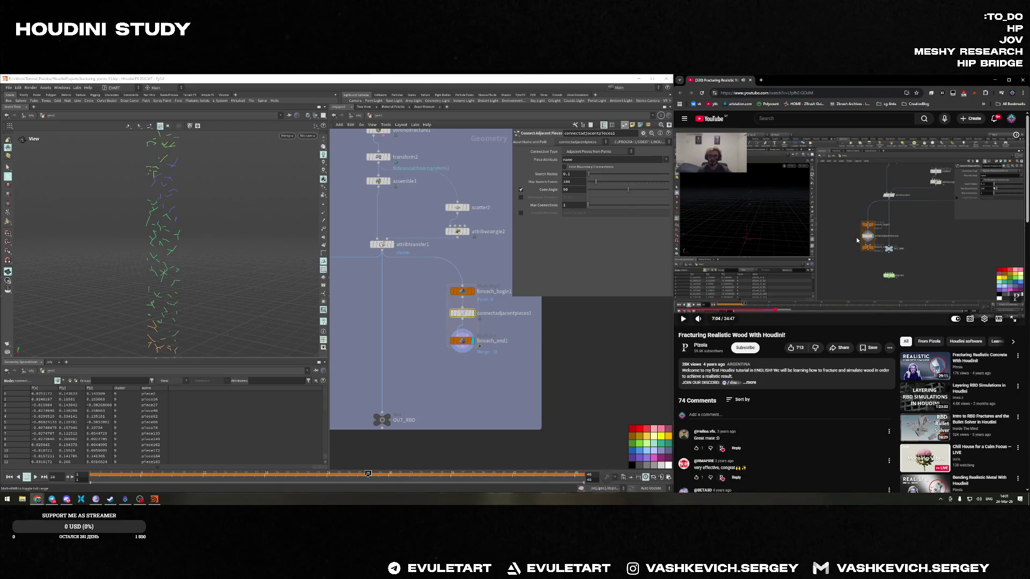
left_click(857, 240)
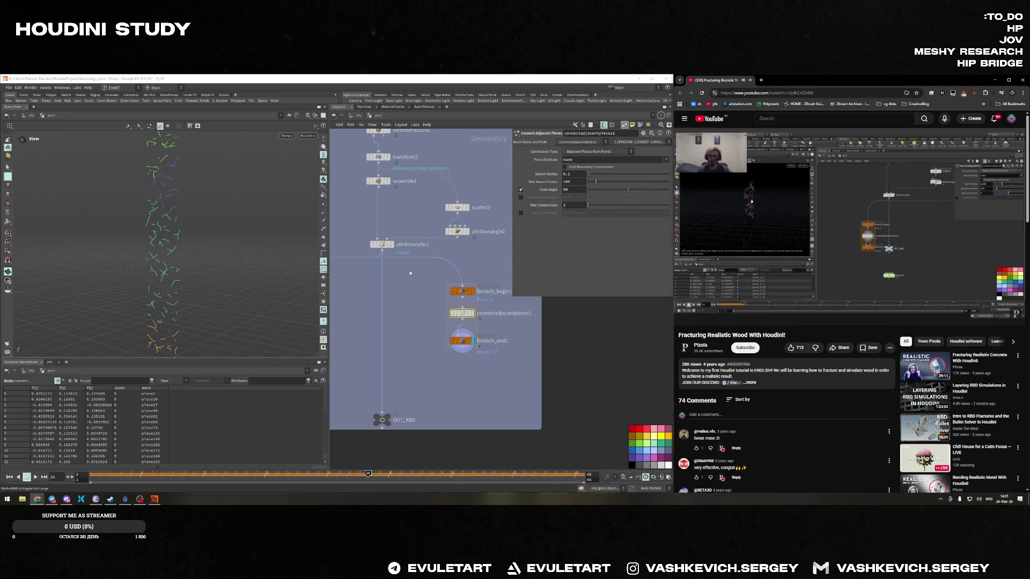
key("ctrl+s")
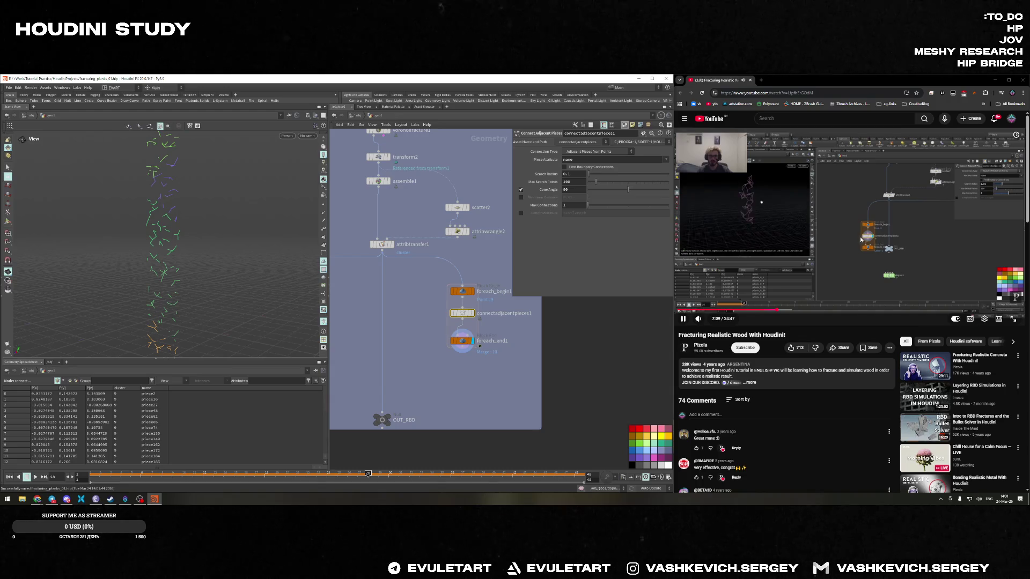
Raise Max Connections to 2 and tumble the view to inspect the connection lines
left_click(852, 242)
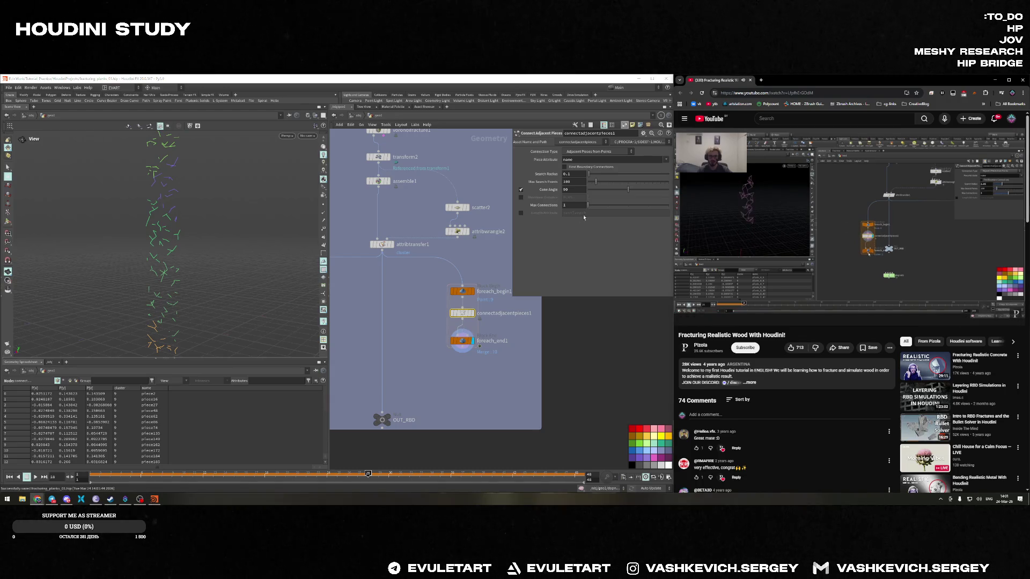
left_click_drag(588, 205, 625, 207)
mouse_move(161, 247)
left_mouse_down()
mouse_move(138, 223)
mouse_move(169, 252)
mouse_move(175, 240)
left_mouse_up()
Compare the OUT_RBD plank output with the loop's connection lines in the viewport
key("h")
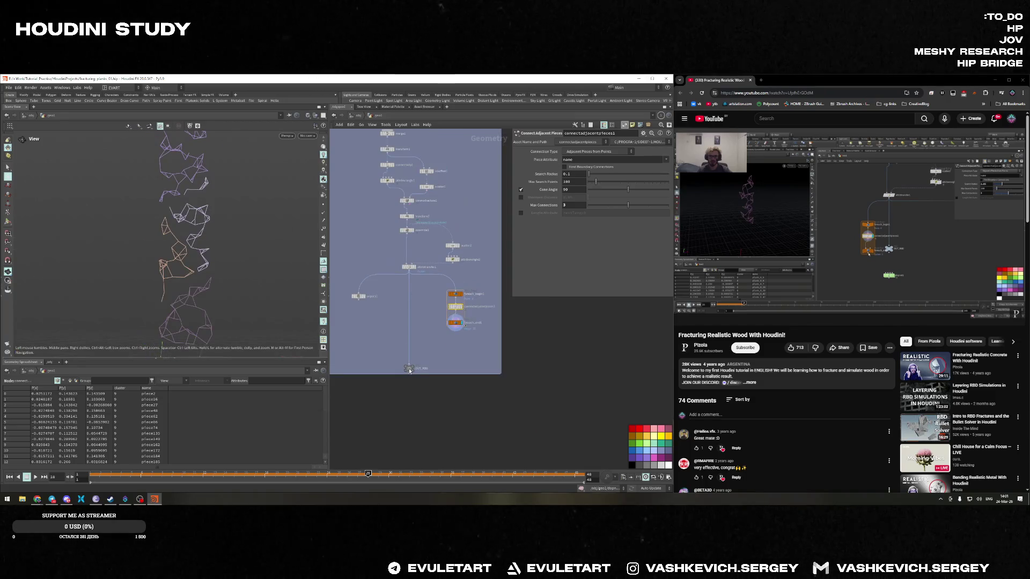
left_click(417, 370)
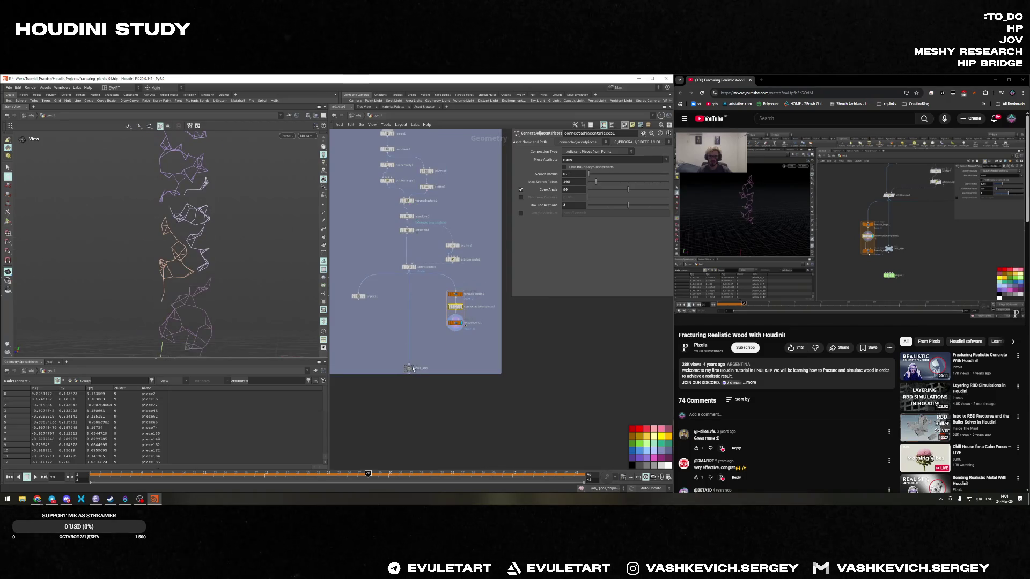
left_click(462, 322)
left_click(412, 371)
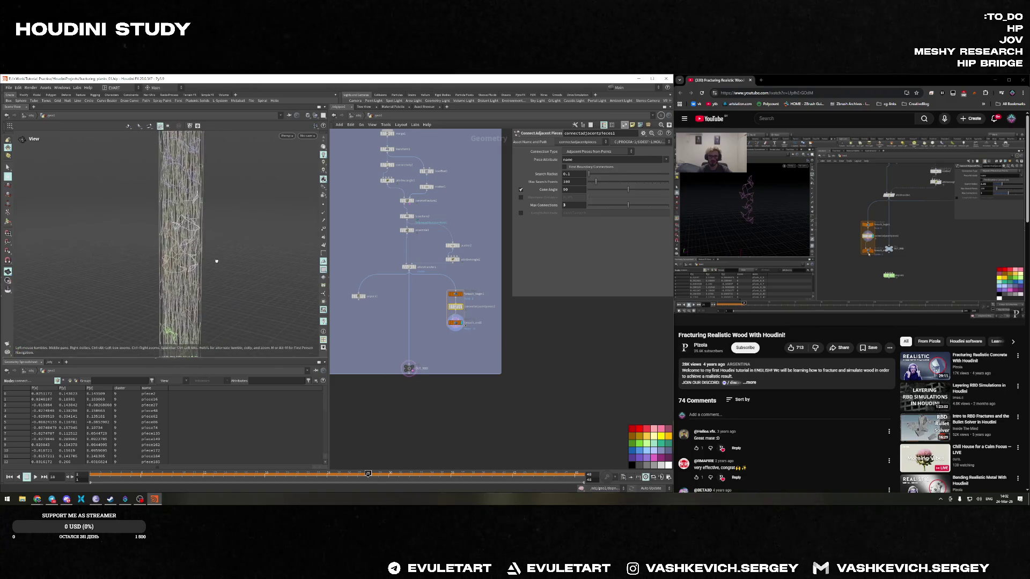
left_click_drag(206, 287, 209, 285)
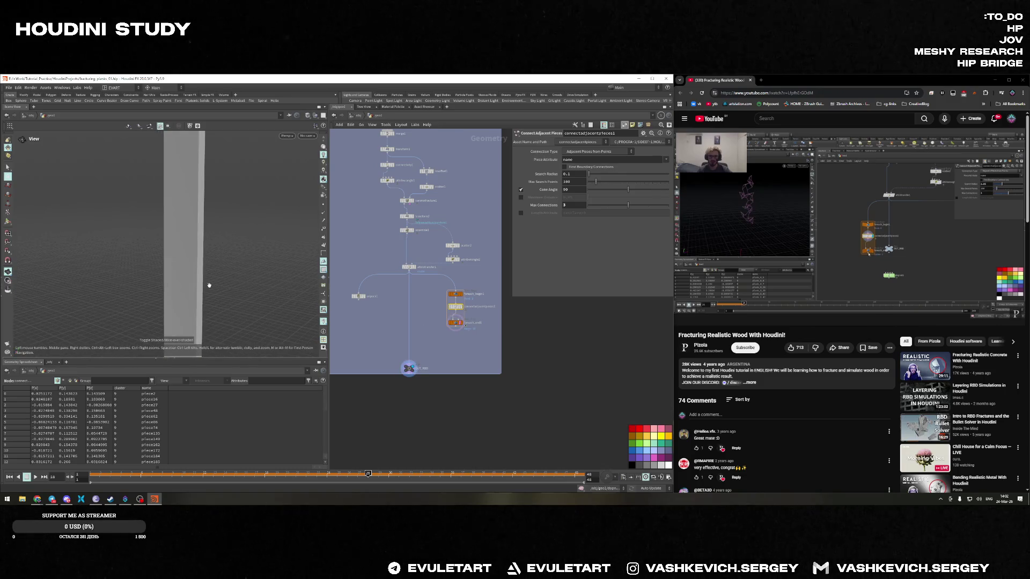
left_click_drag(282, 294, 269, 284)
key("v")
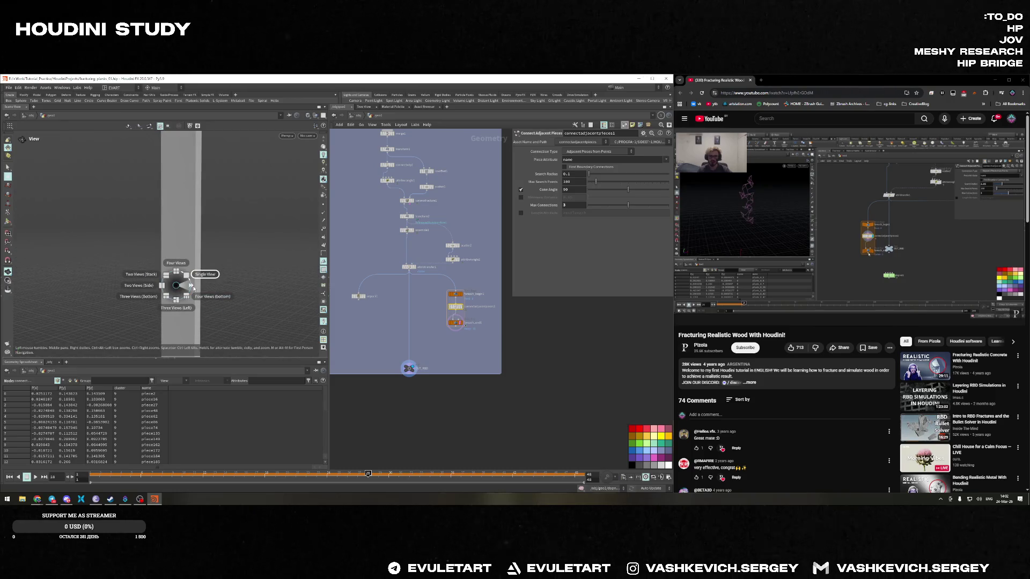
left_click(194, 289)
key("v")
key("Escape")
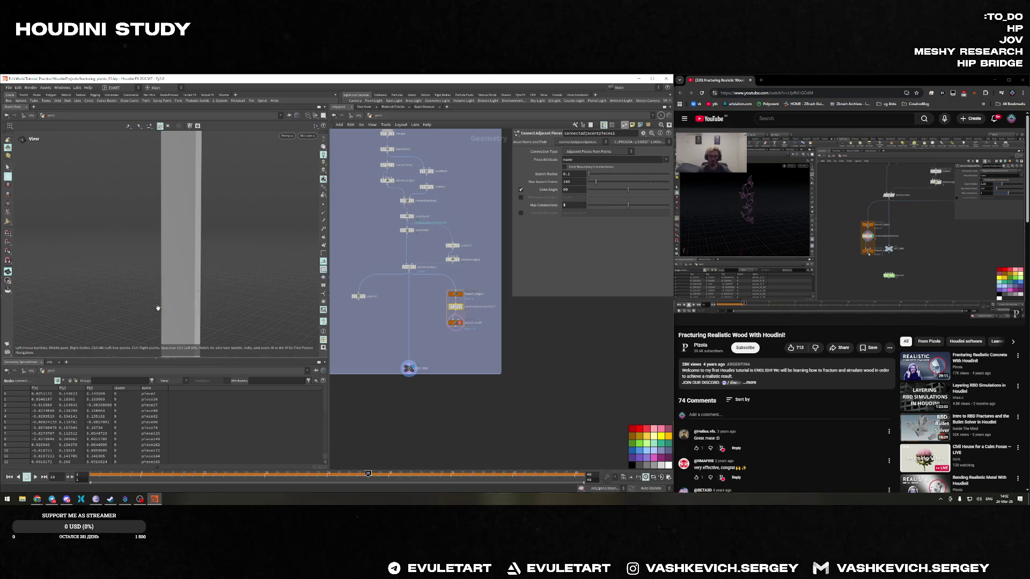
Switch to wireframe shading and display foreach_end1 to view each cluster's connection lines
key("w")
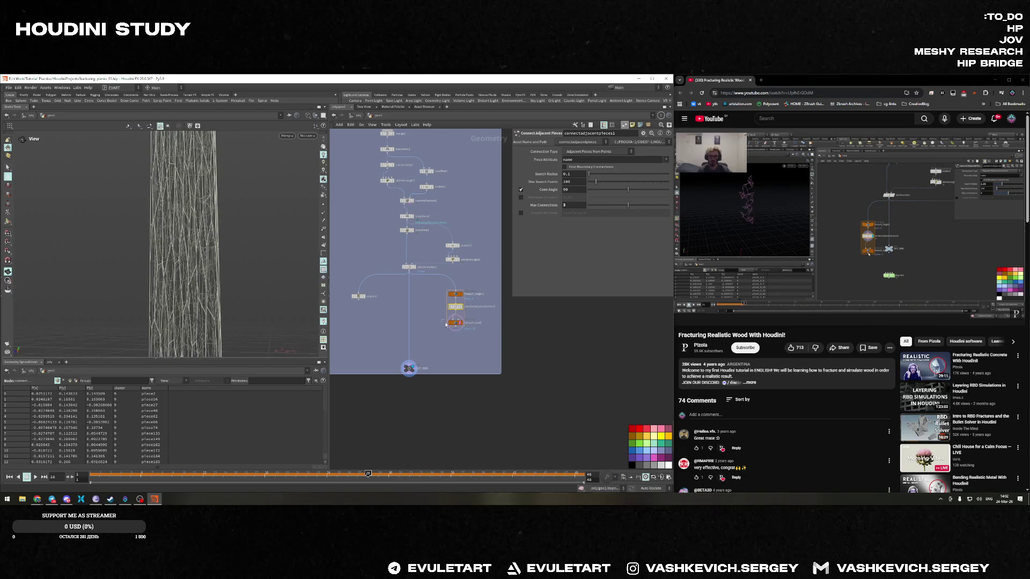
left_click(448, 323)
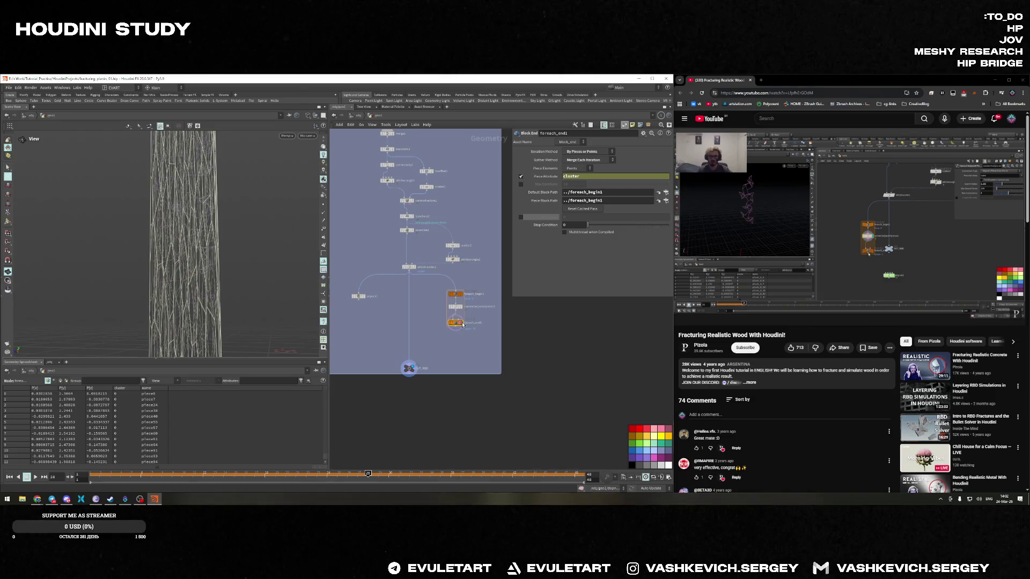
left_click(411, 370)
left_click(413, 369)
left_click(460, 324)
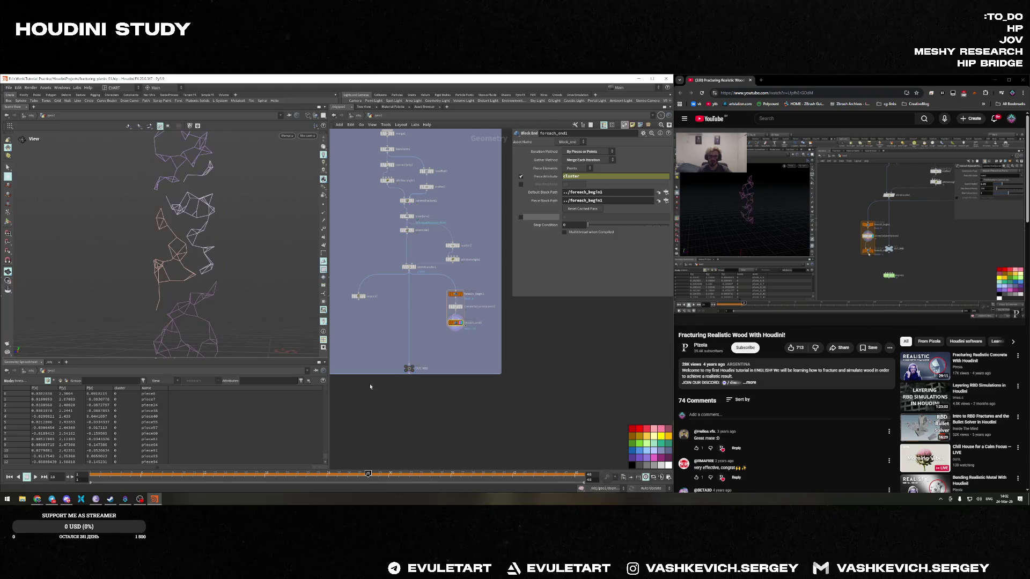
key("w")
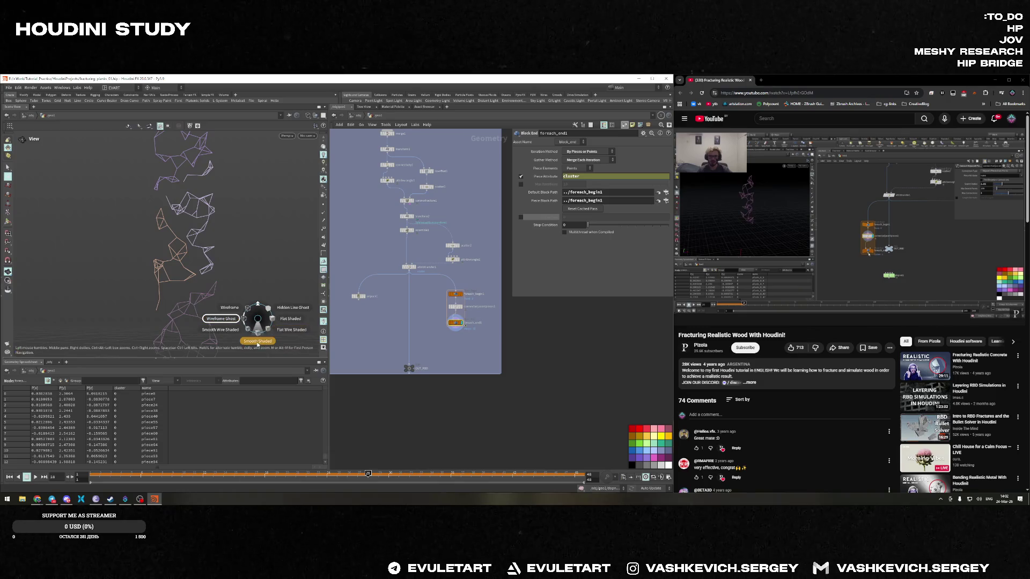
mouse_move(226, 223)
left_mouse_down()
mouse_move(235, 284)
mouse_move(194, 245)
left_mouse_up()
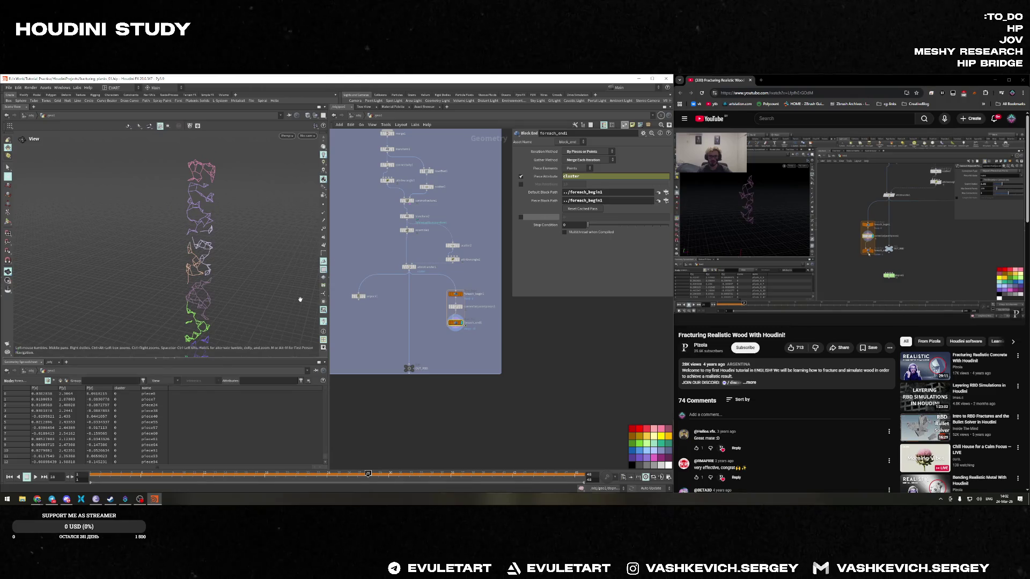
left_click(819, 229)
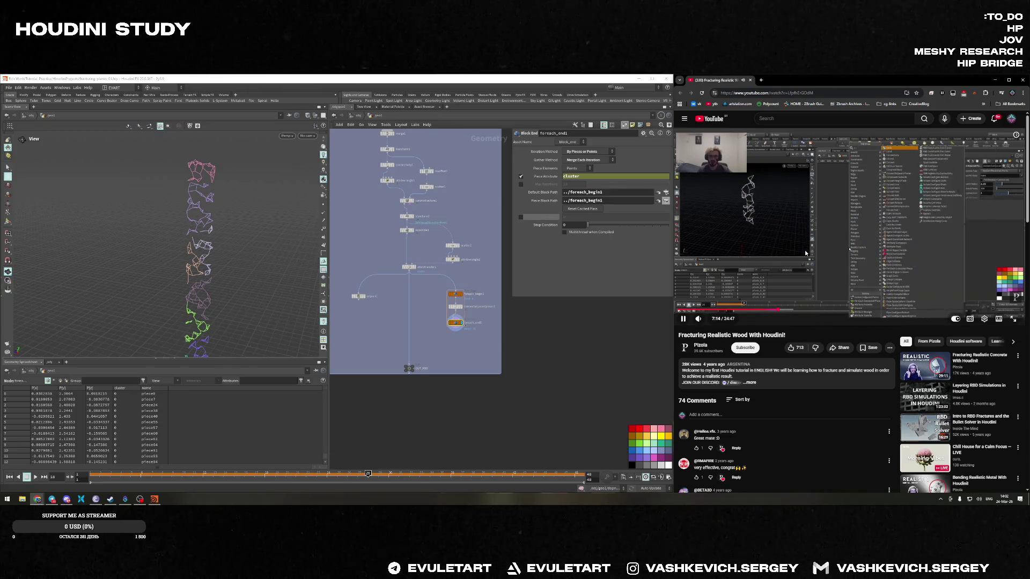
key("space")
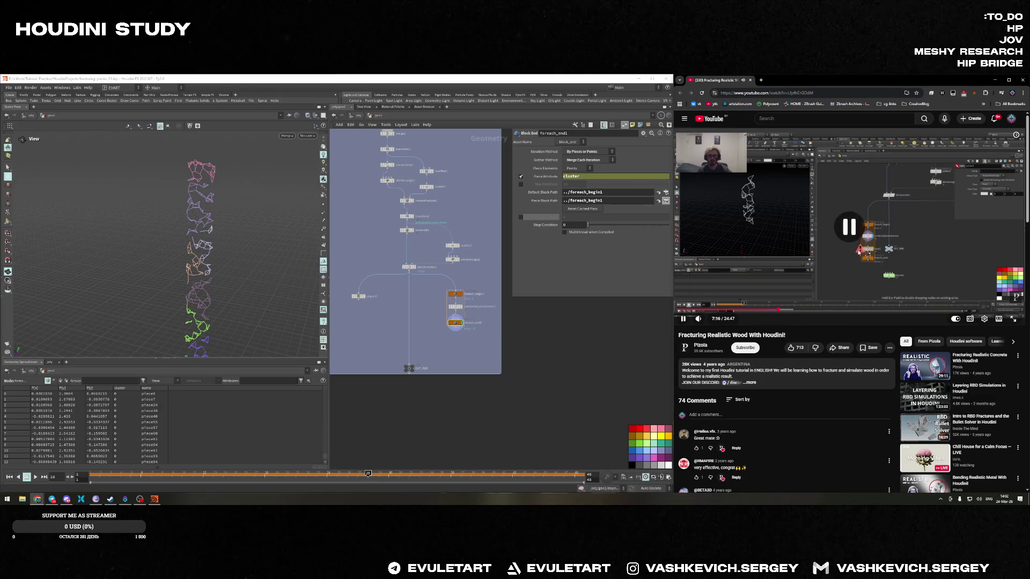
left_click(859, 253)
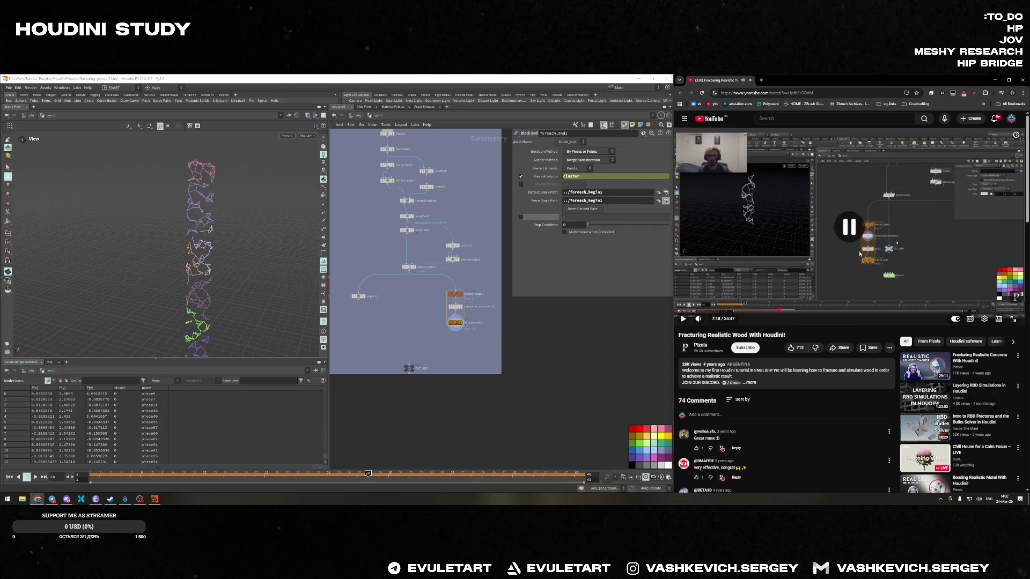
left_click(859, 253)
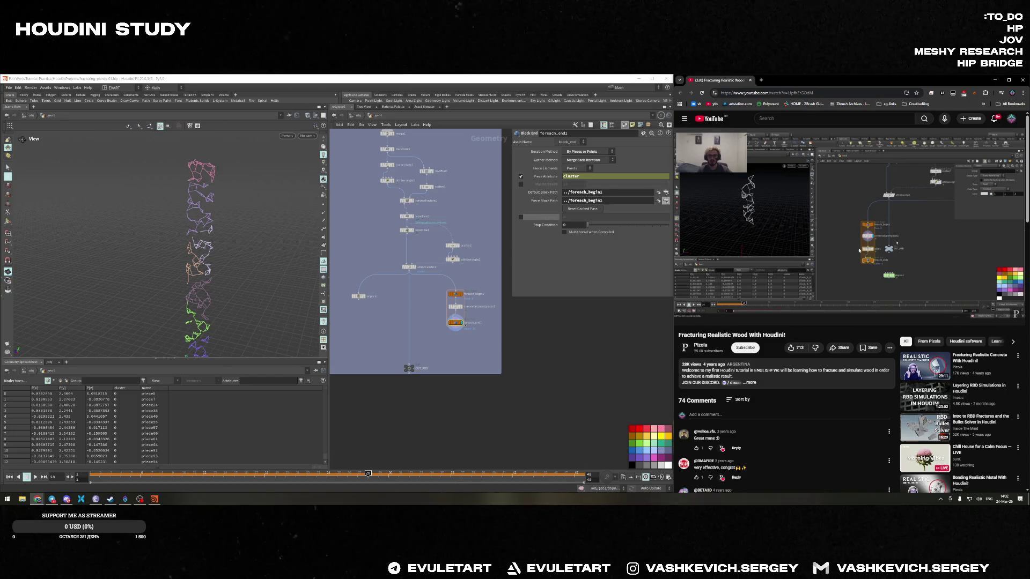
scroll(459, 383, "up", 3)
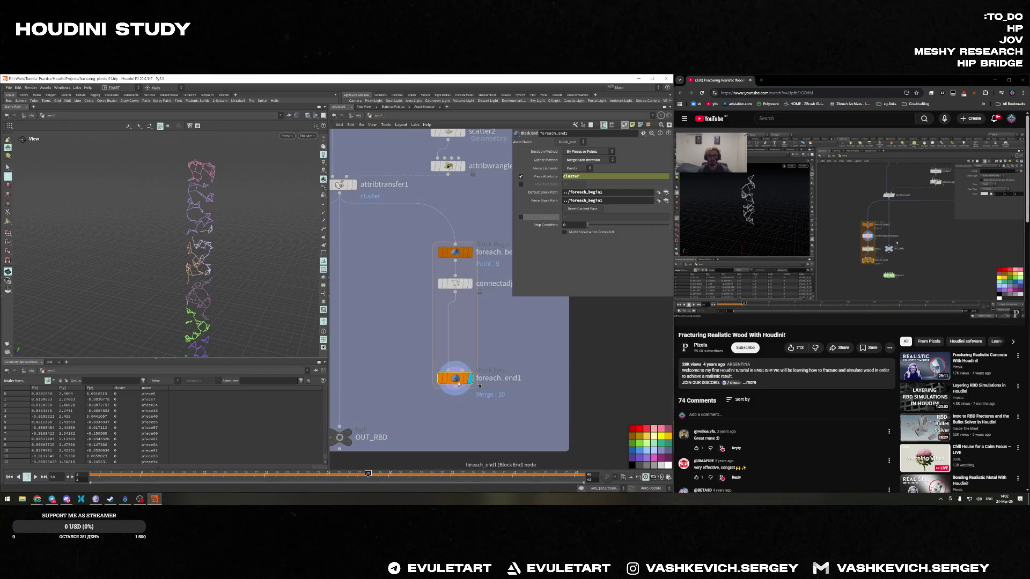
Add a Color node (color1) inside the for-each loop after connectadjacentpieces1
key("Tab")
left_click(497, 347)
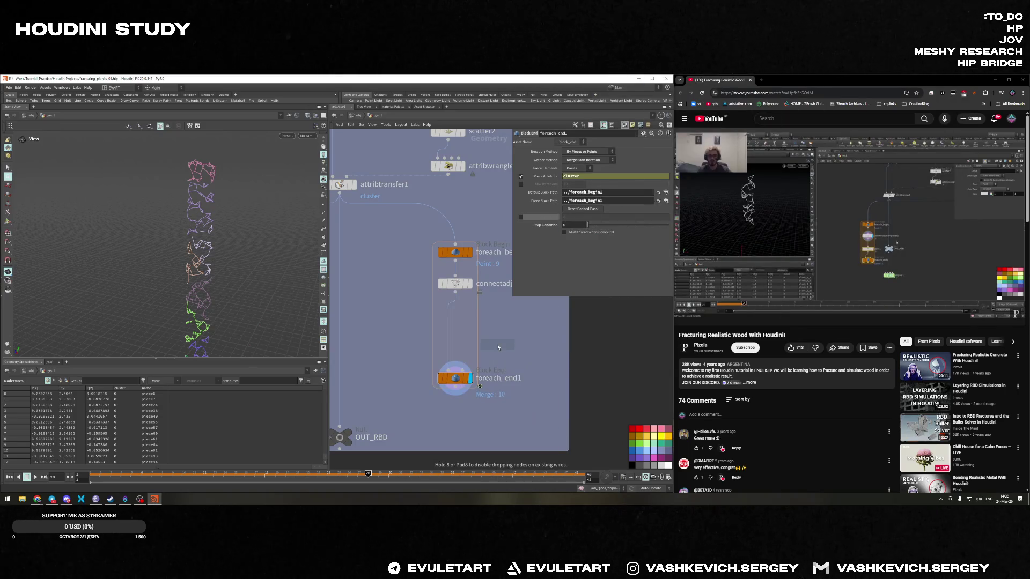
left_click(451, 336)
double_click(450, 337)
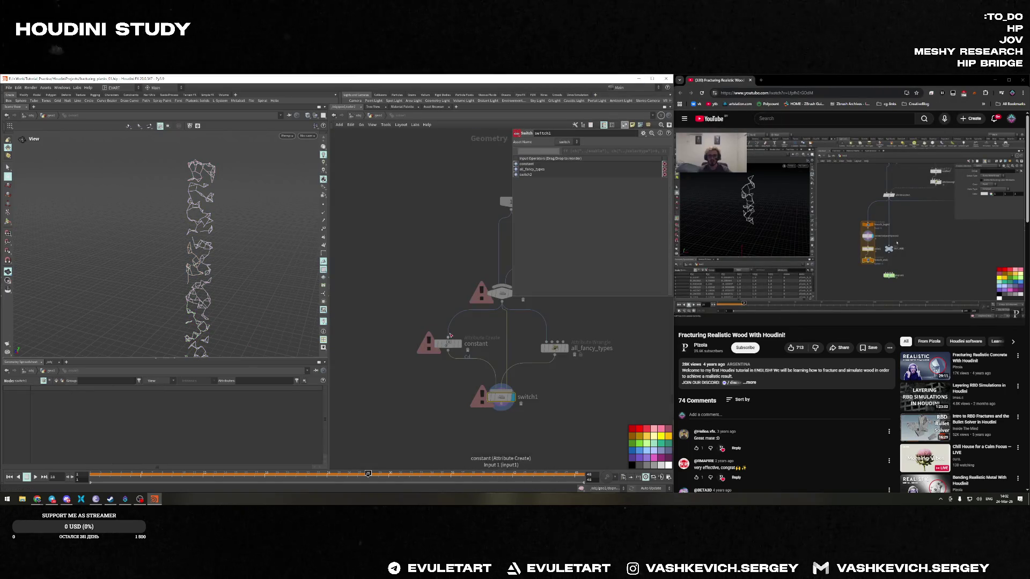
key("u")
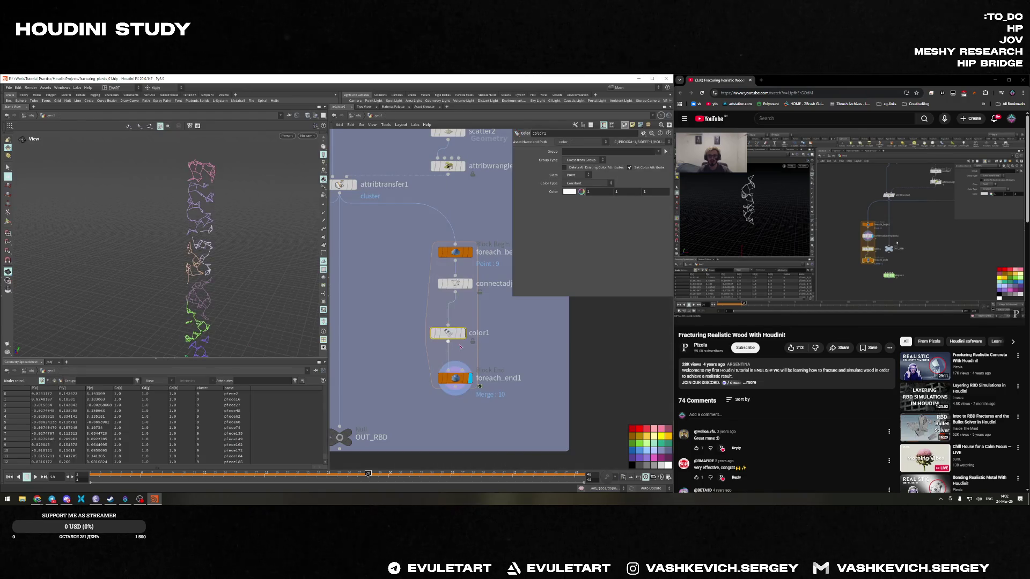
left_click_drag(447, 333, 416, 330)
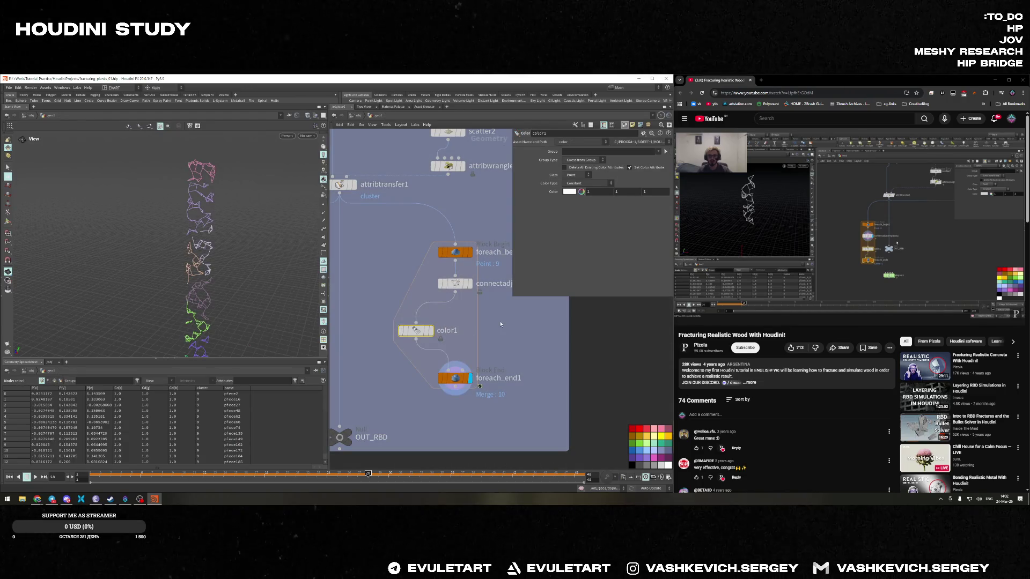
Set color1's colour to pure green (0, 1, 0) and nudge the node into place
scroll(500, 324, "down", 3)
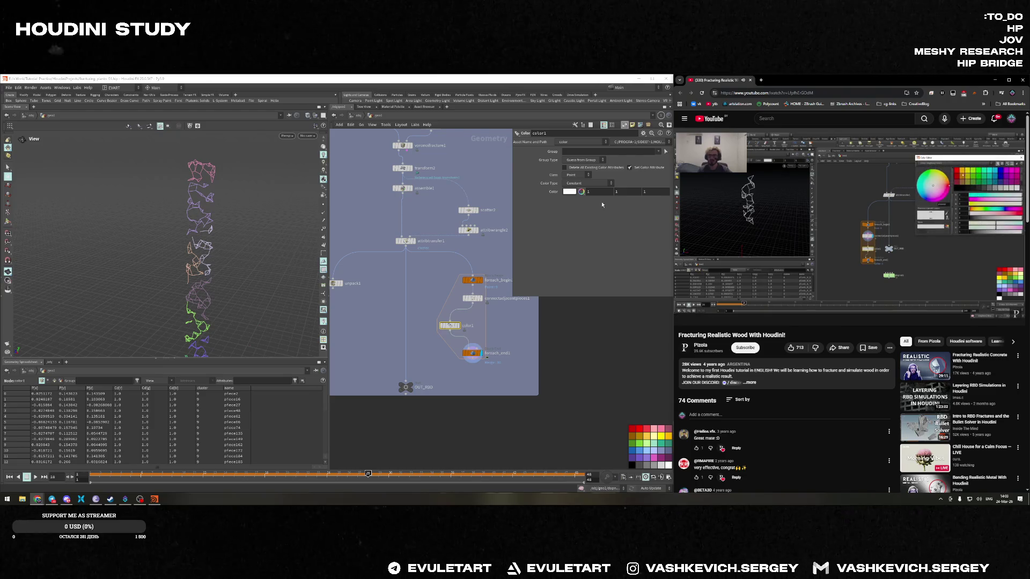
left_click(582, 192)
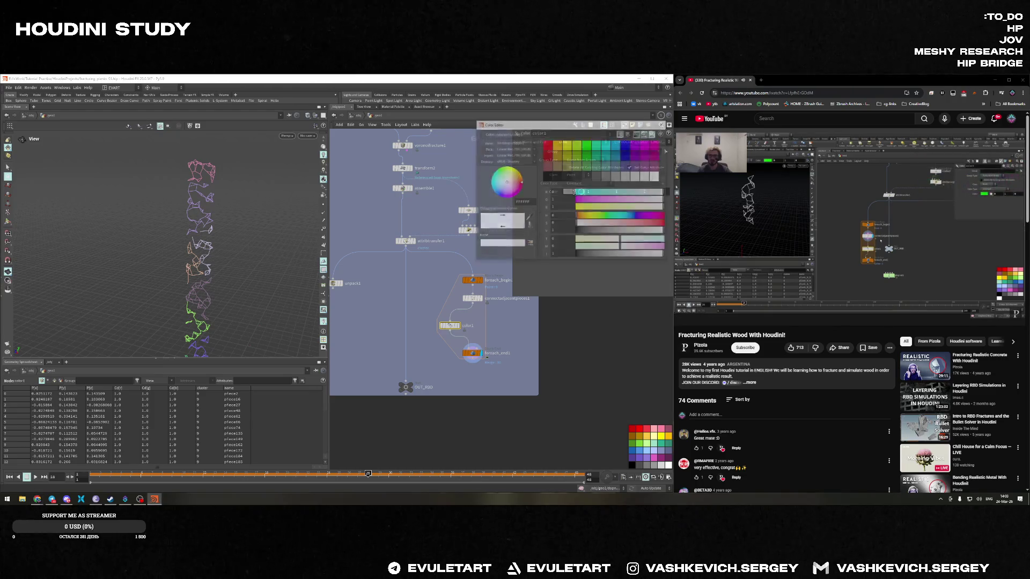
left_click(587, 145)
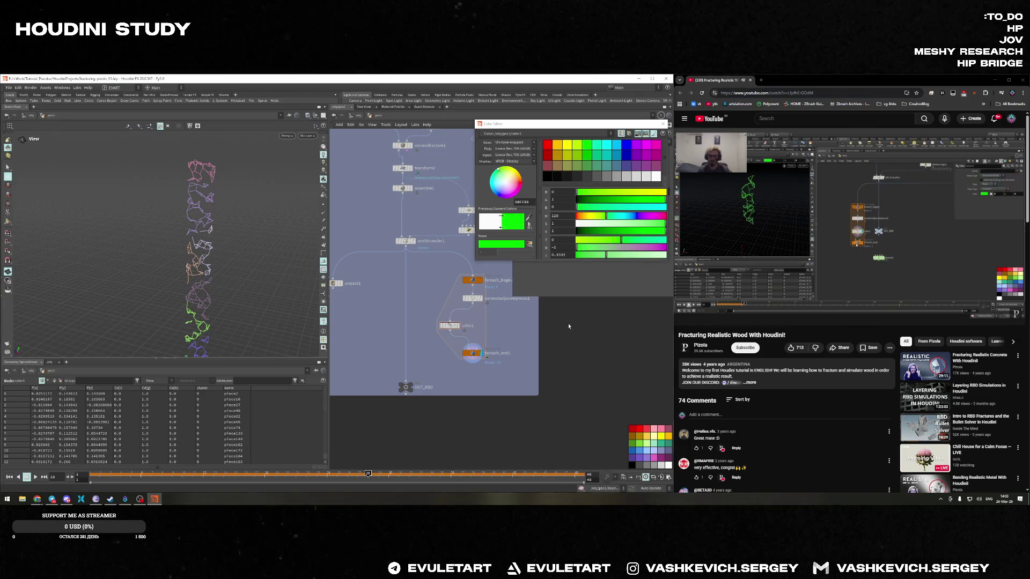
left_click(663, 123)
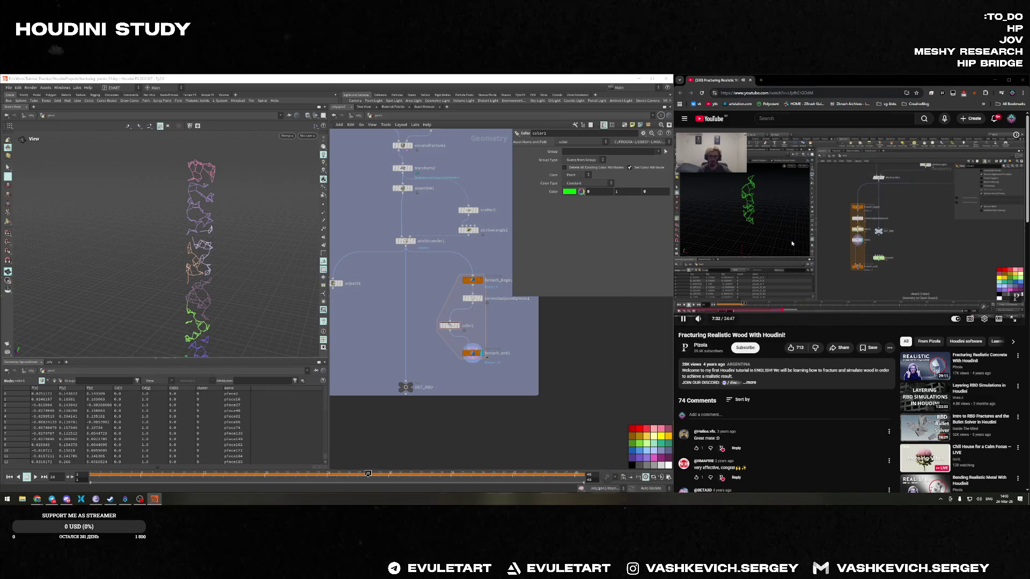
left_click_drag(452, 331, 470, 345)
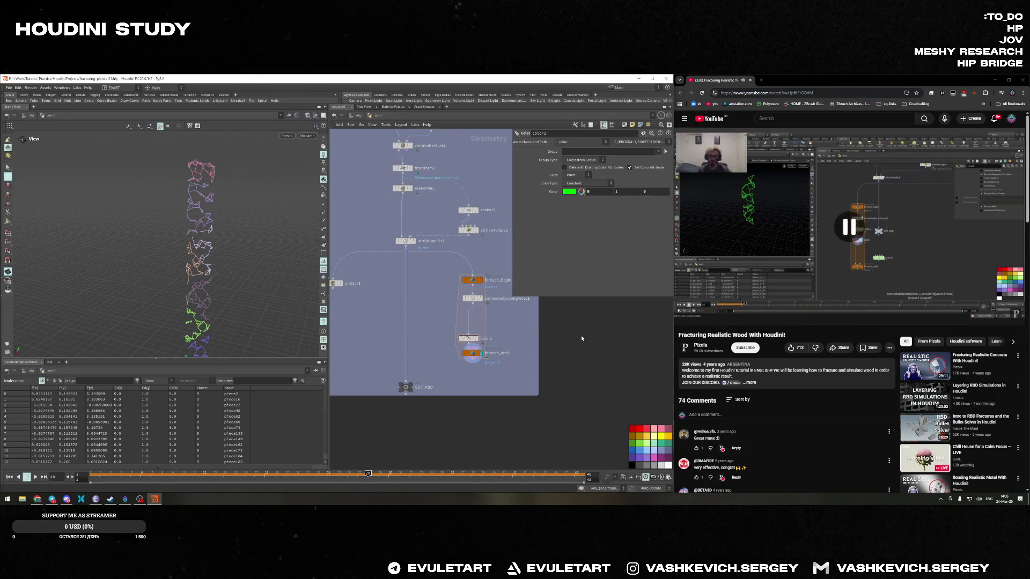
key("Tab")
Insert a Clean node (clean1) on the wire between connectadjacentpieces1 and color1
type("clea")
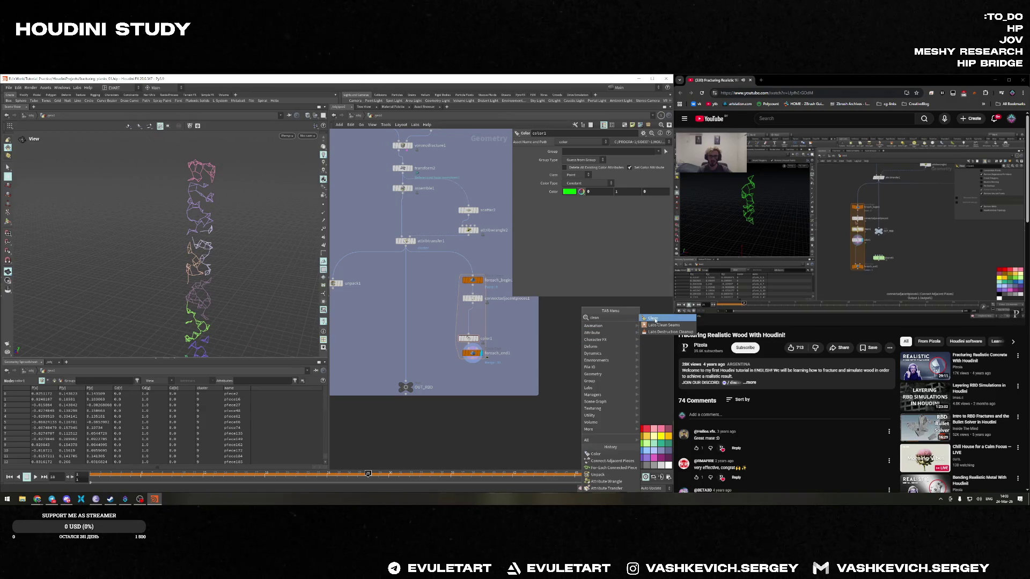
key("Return")
left_click(469, 323)
left_click_drag(470, 324, 466, 324)
left_click(748, 233)
left_click(748, 233)
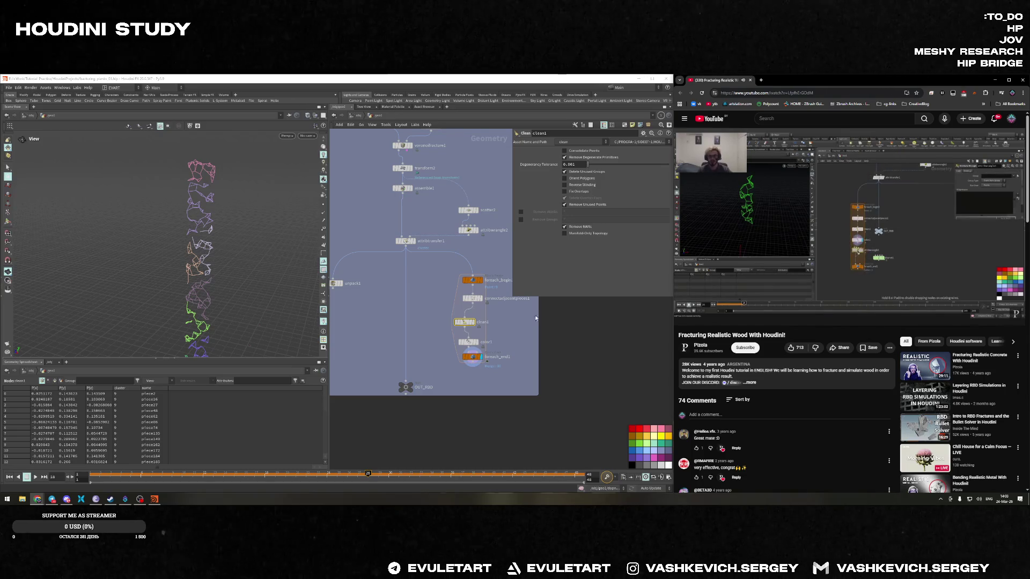
Move clean1 and the loop end lower, then select foreach_end1
scroll(509, 349, "down", 3)
left_click_drag(472, 366, 486, 380)
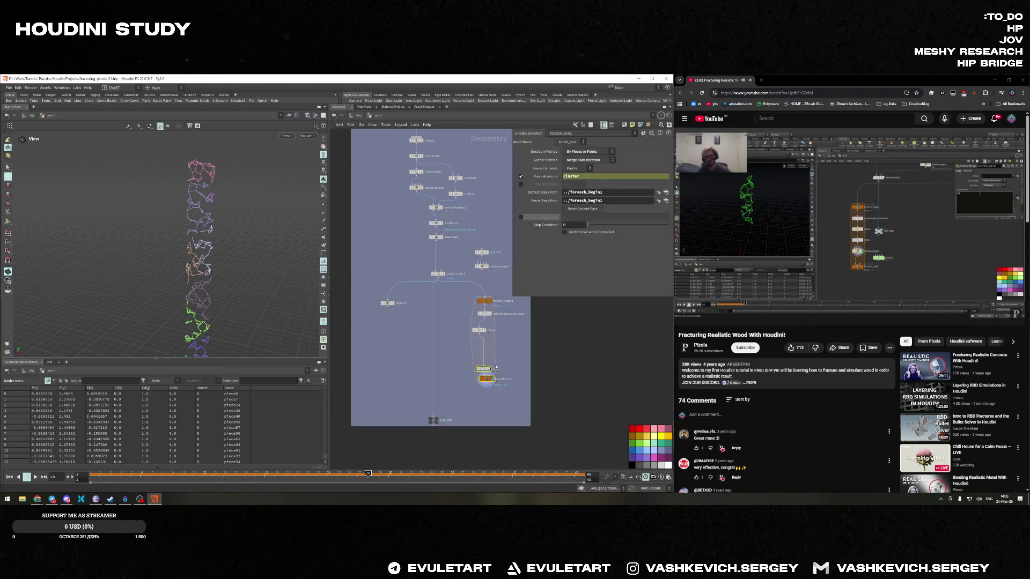
left_click(528, 353)
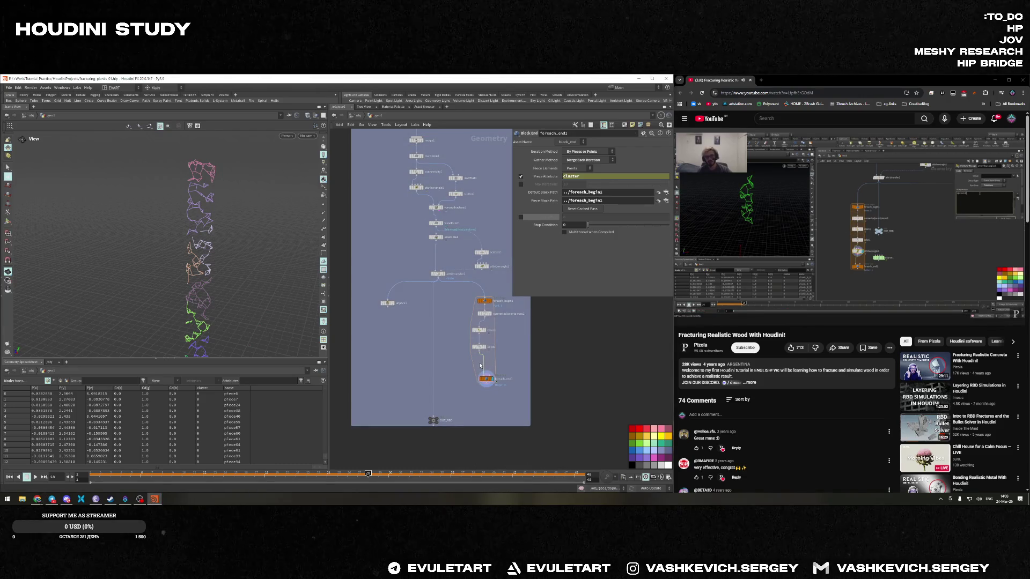
key("Tab")
Drop an Attribute Wrangle (attribwrangle3) onto the wire before foreach_end1 and line up color1
type("aw")
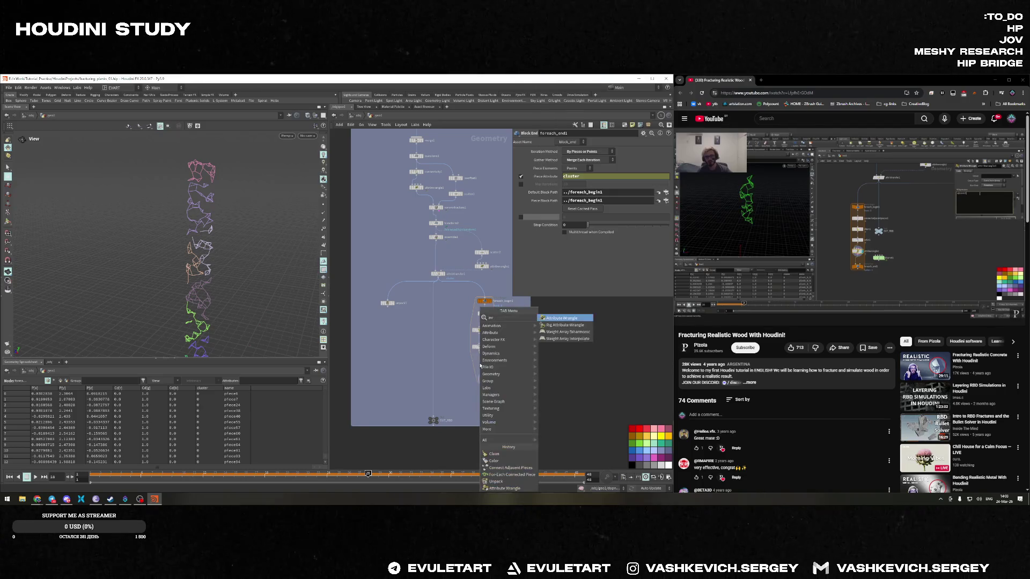
key("Return")
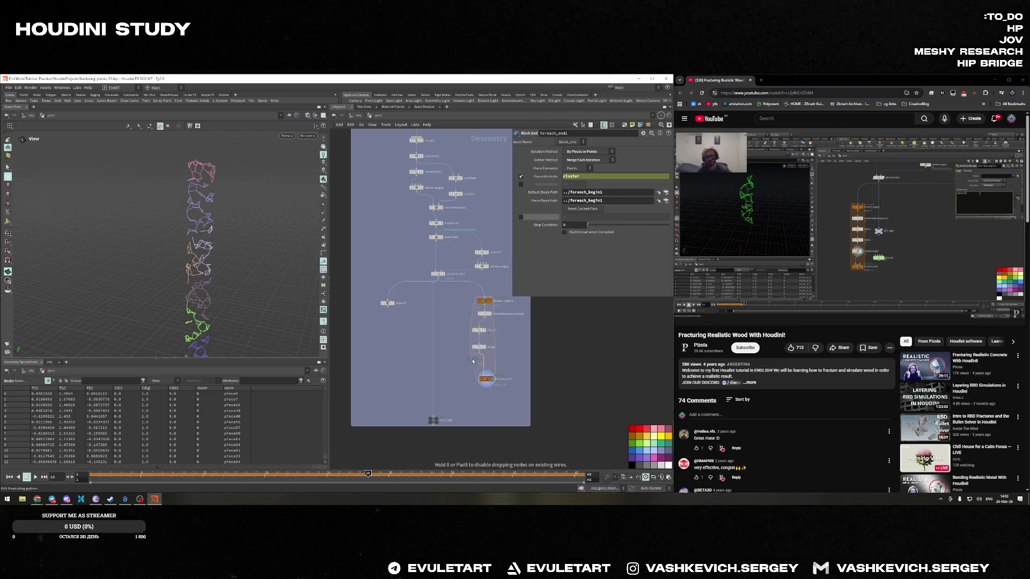
left_click(466, 364)
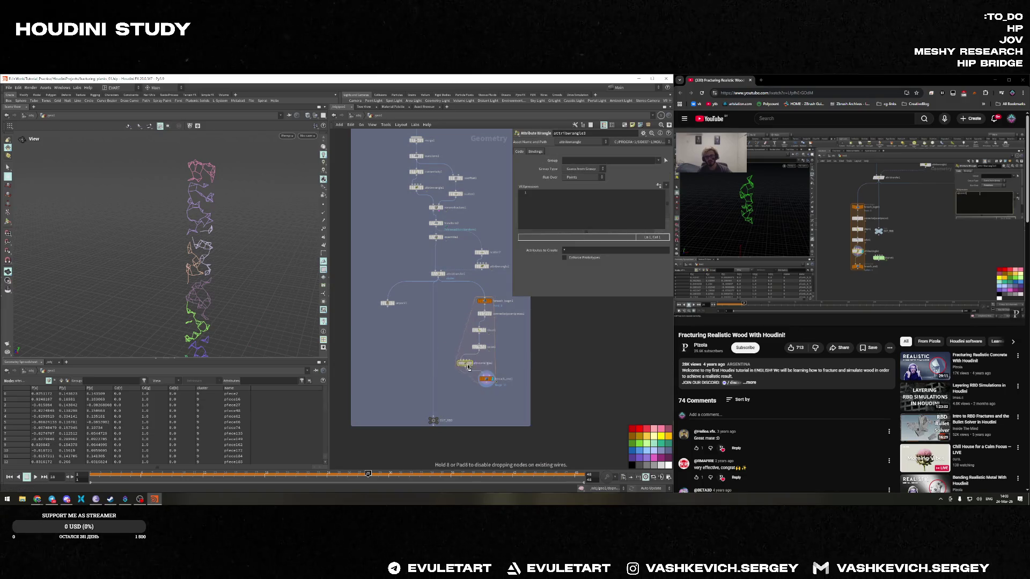
mouse_move(483, 345)
left_mouse_down()
mouse_move(468, 346)
mouse_move(463, 331)
mouse_move(475, 316)
left_mouse_up()
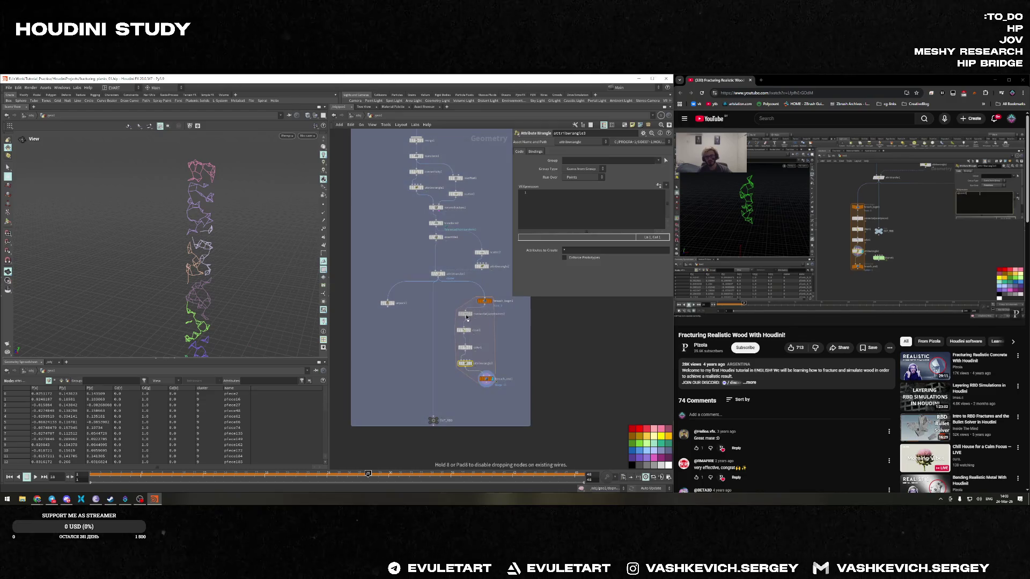
double_click(475, 316)
left_click(490, 353)
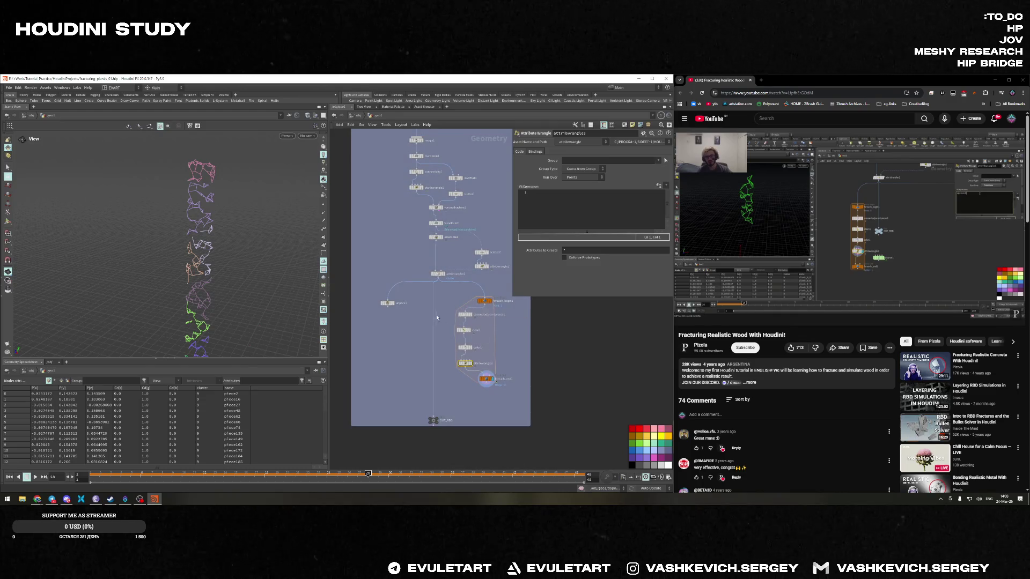
Lay out the four loop nodes in a column and select attribwrangle3
left_click_drag(452, 307, 473, 388)
key("l")
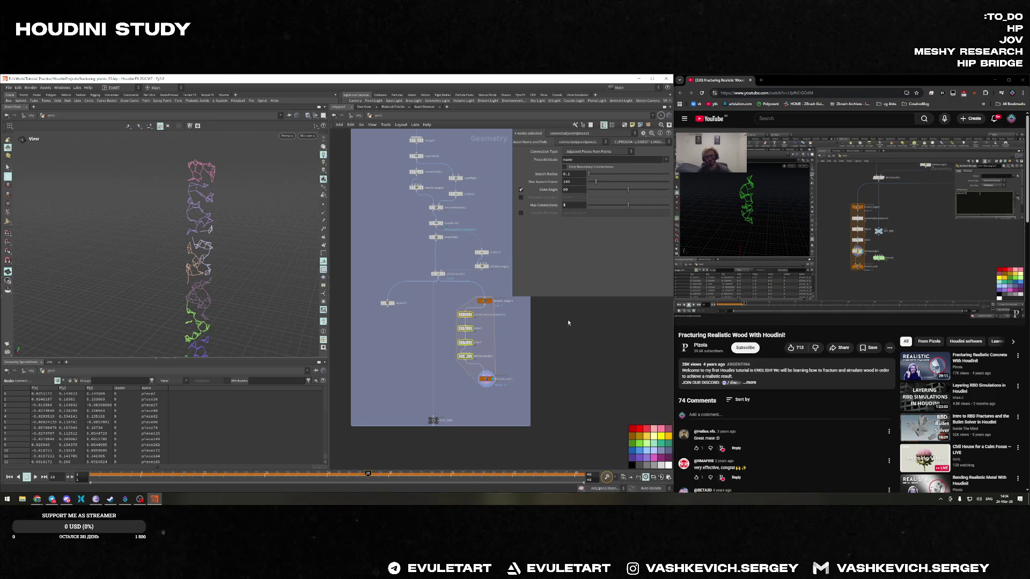
scroll(493, 348, "up", 3)
left_click(435, 364)
left_click(841, 213)
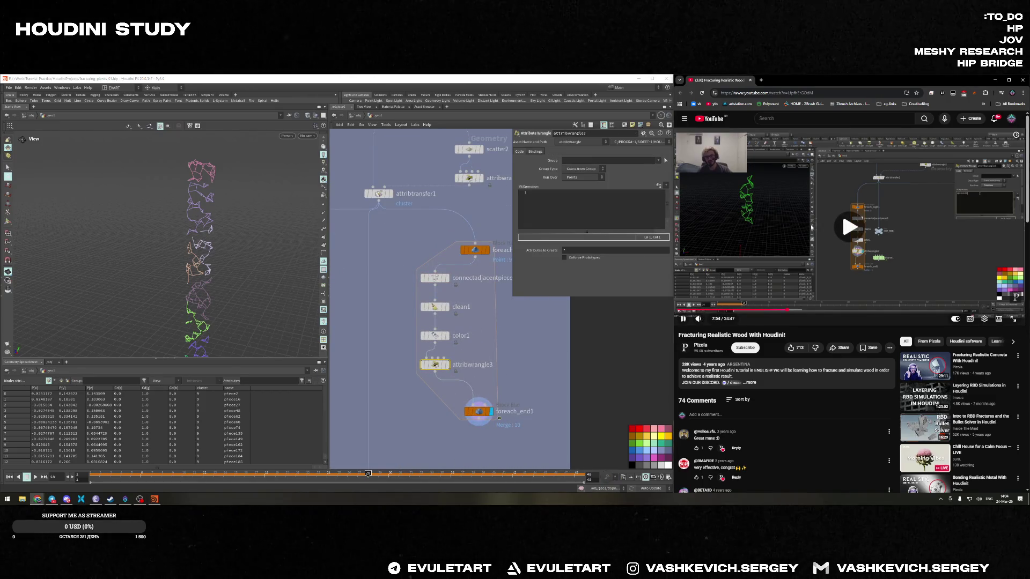
Write s@constraint_type = "all"; in attribwrangle3's VEX and save the scene
left_click(562, 204)
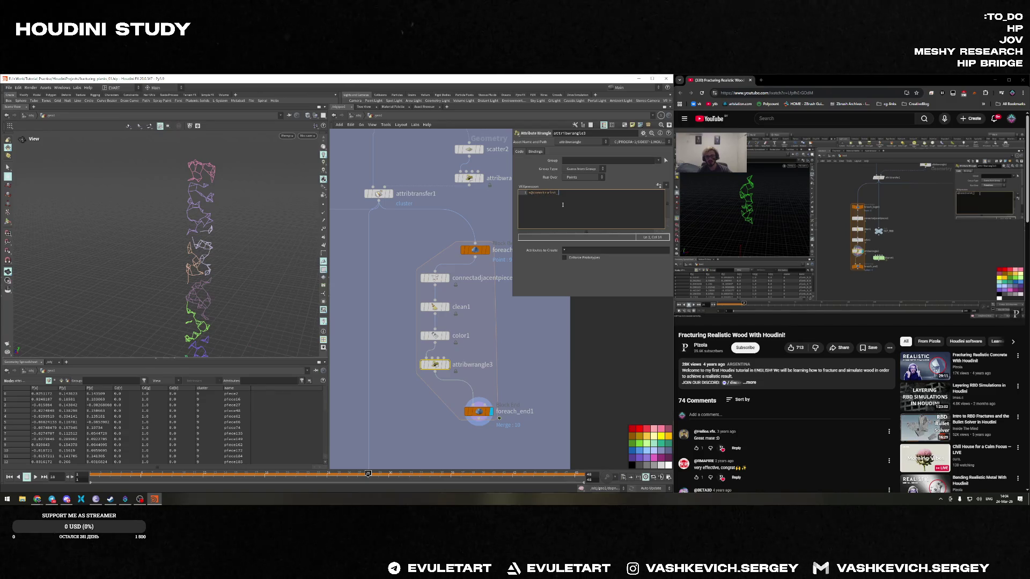
left_click(819, 206)
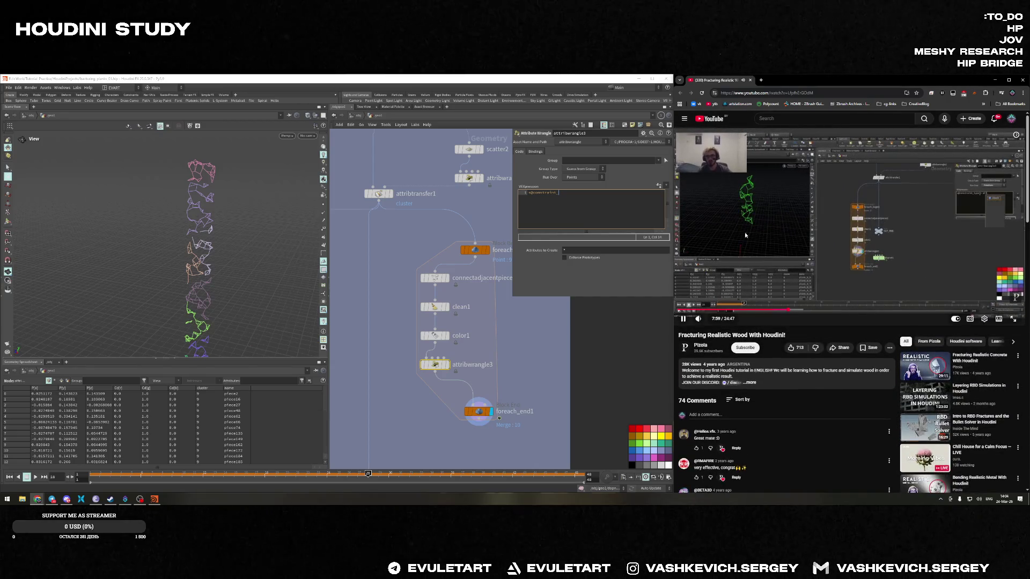
left_click(574, 200)
type("ype =")
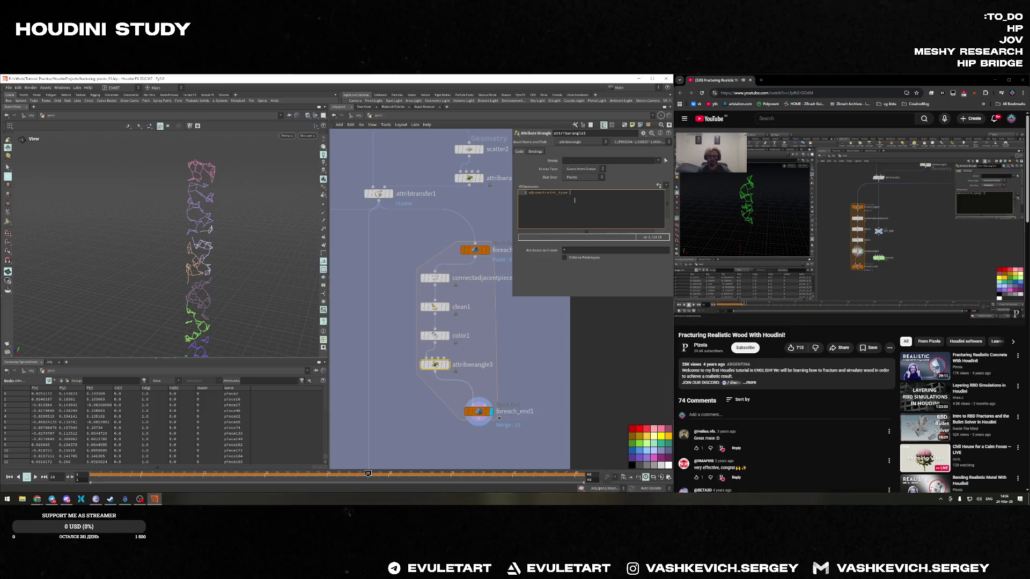
left_click(1018, 311)
left_click(515, 267)
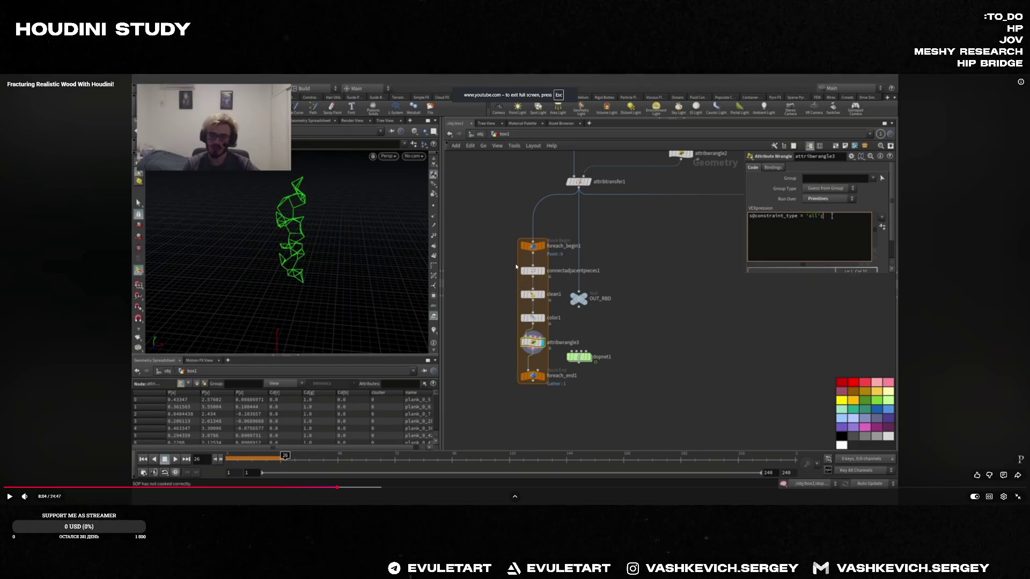
double_click(642, 279)
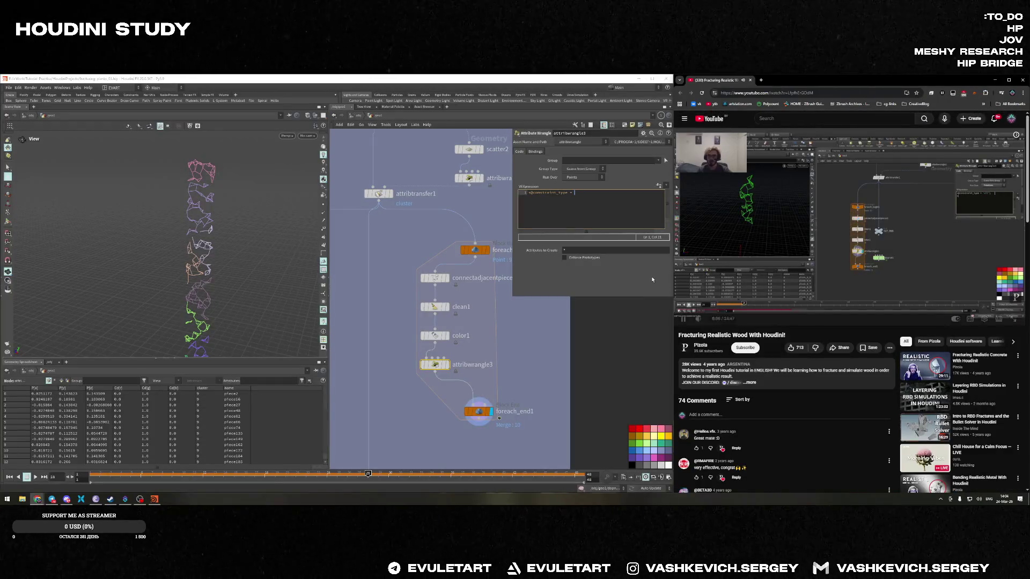
left_click(577, 194)
type("all\";")
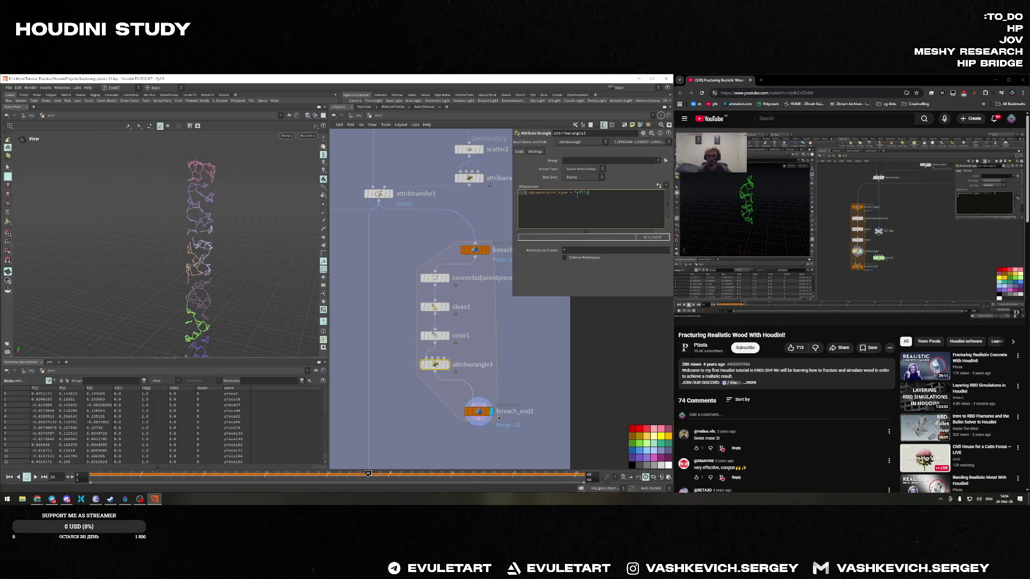
key("ctrl+s")
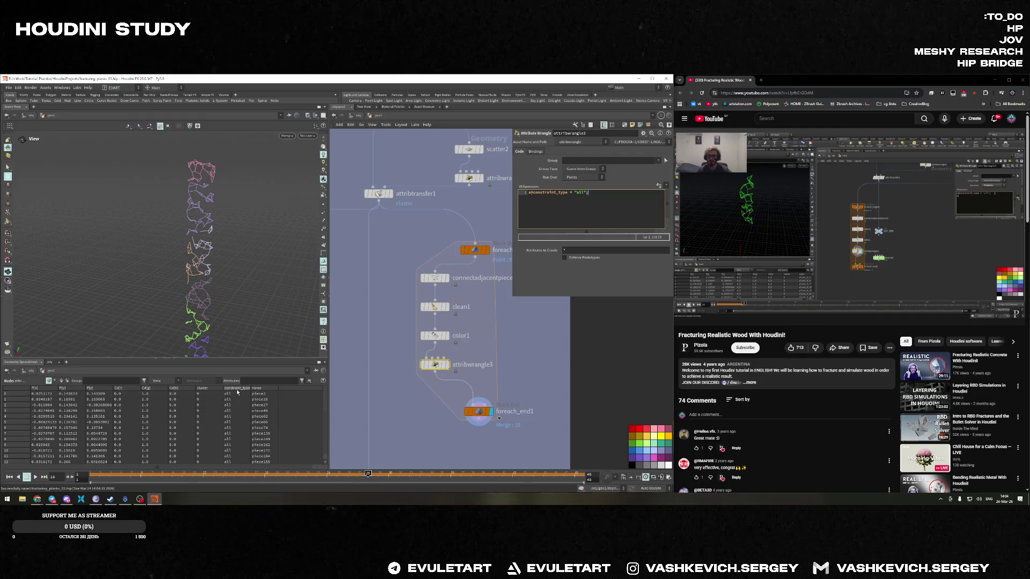
Orbit the viewport to inspect the fractured column, then return to the VEX code
scroll(234, 401, "down", 7)
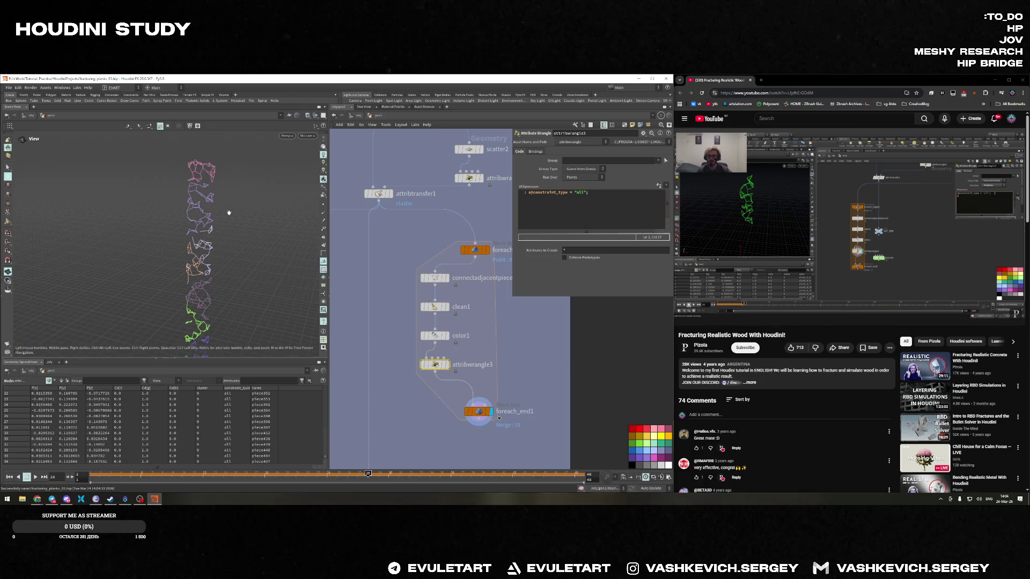
left_click_drag(229, 213, 224, 179)
left_click_drag(224, 297, 236, 279)
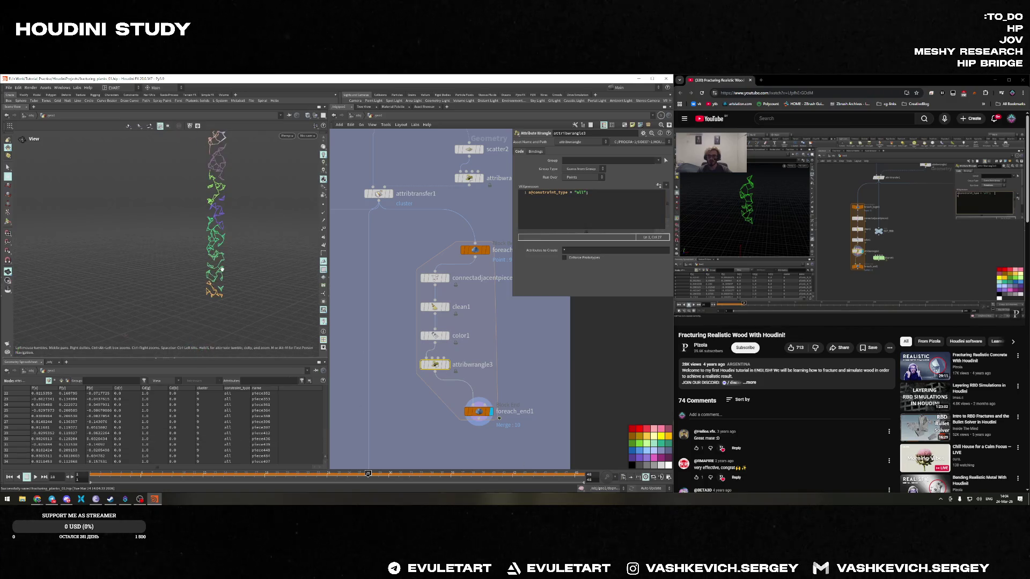
mouse_move(692, 266)
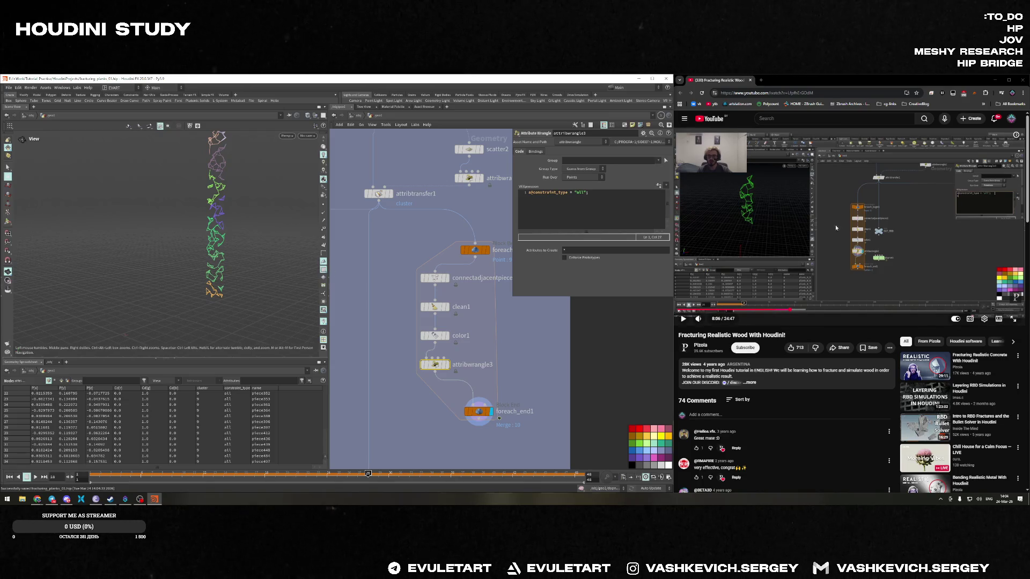
left_click(841, 213)
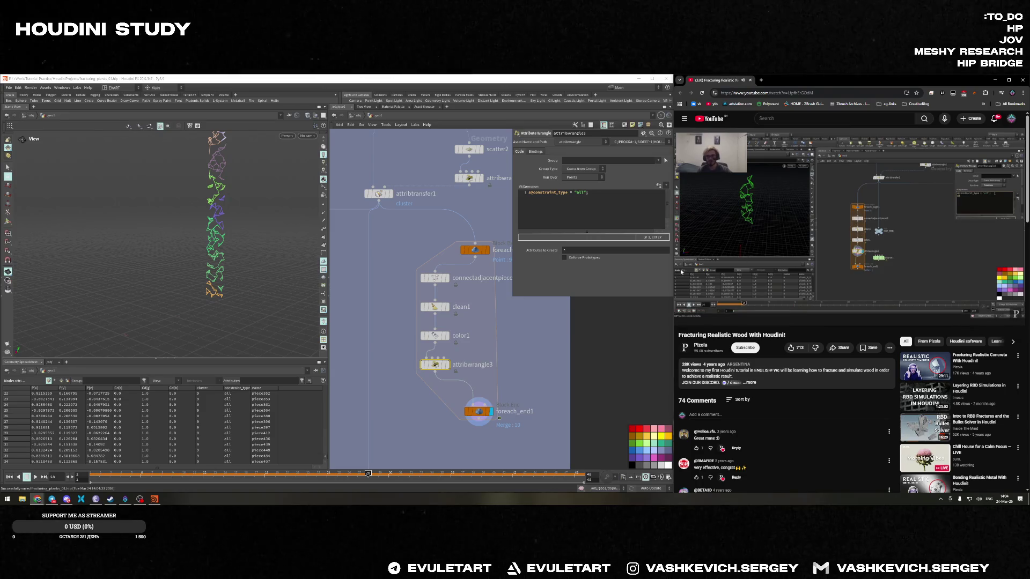
double_click(796, 238)
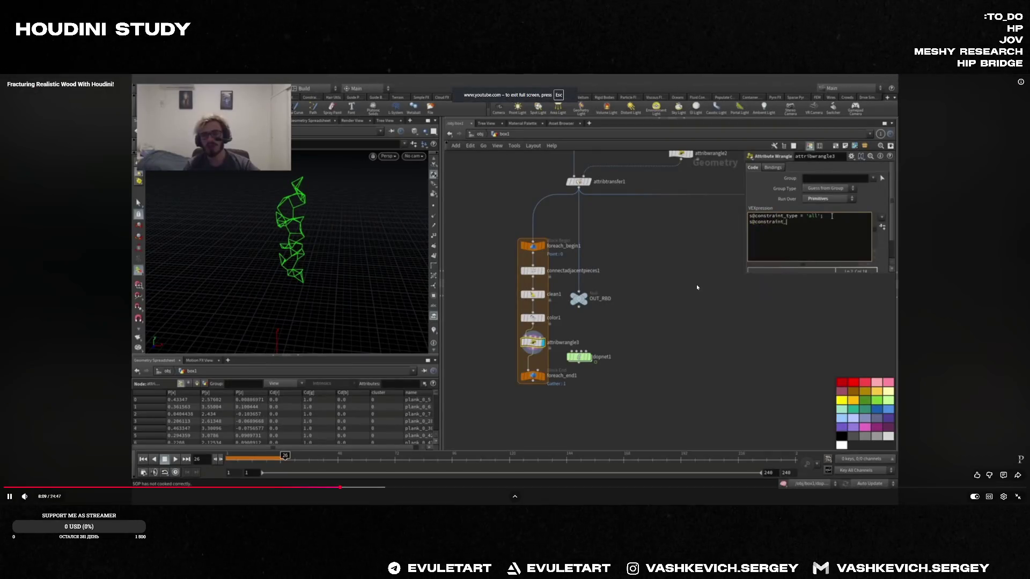
double_click(725, 281)
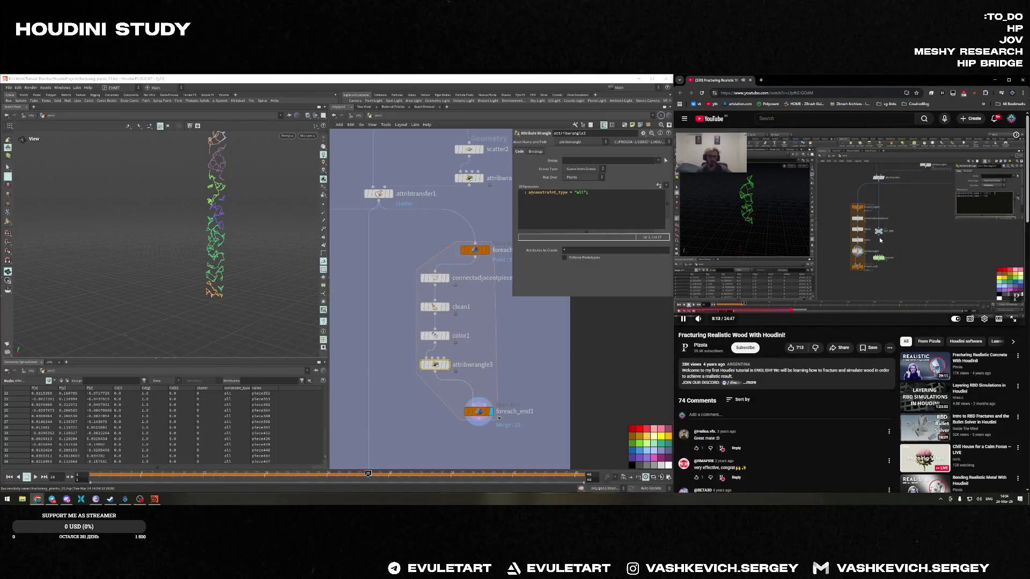
left_click(591, 194)
Add the line s@constraint_name = "glue"; to attribwrangle3's VEX and go back to frame 1
key("Return")
type("cons")
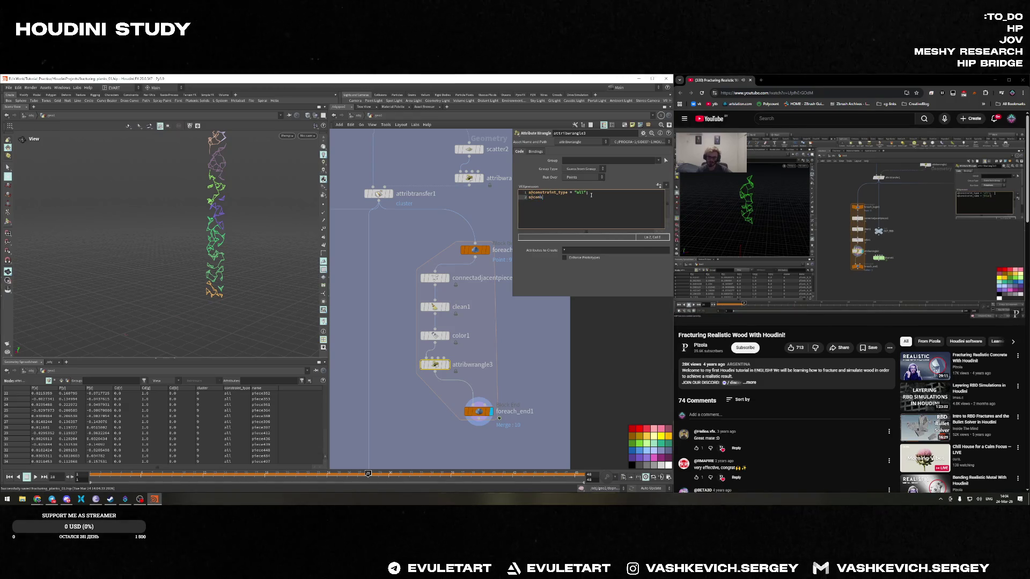
type("traint_name = \"")
type("glue\";")
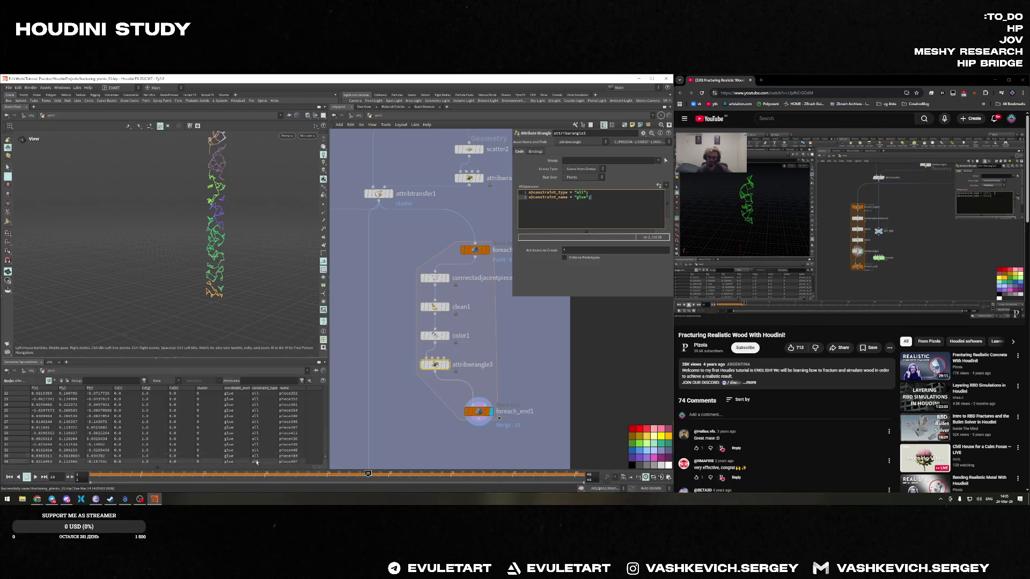
left_click(10, 477)
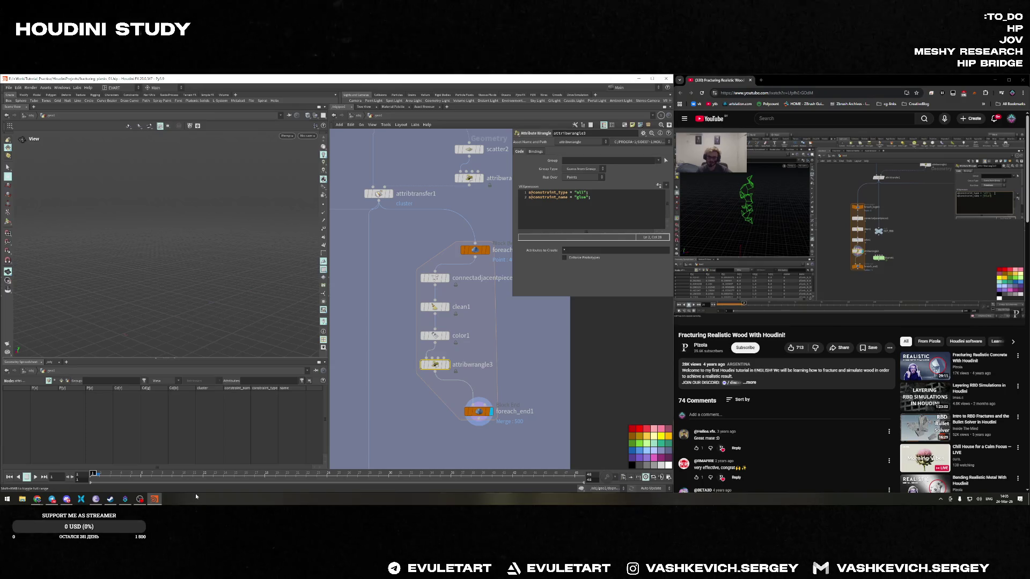
Nudge the foreach_begin node slightly up and right, then return to the VEX editor
left_click_drag(476, 250, 482, 246)
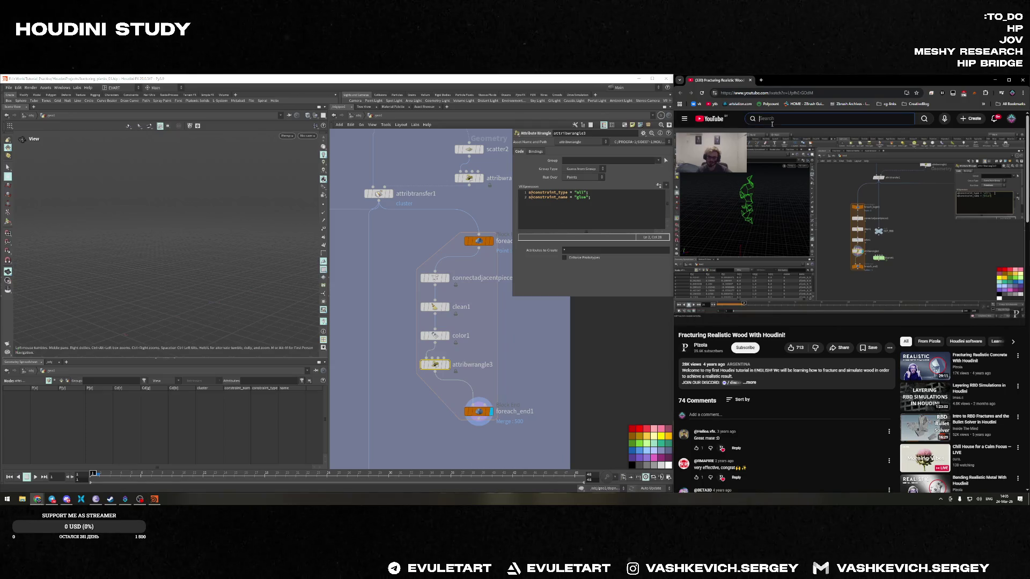
left_click(841, 214)
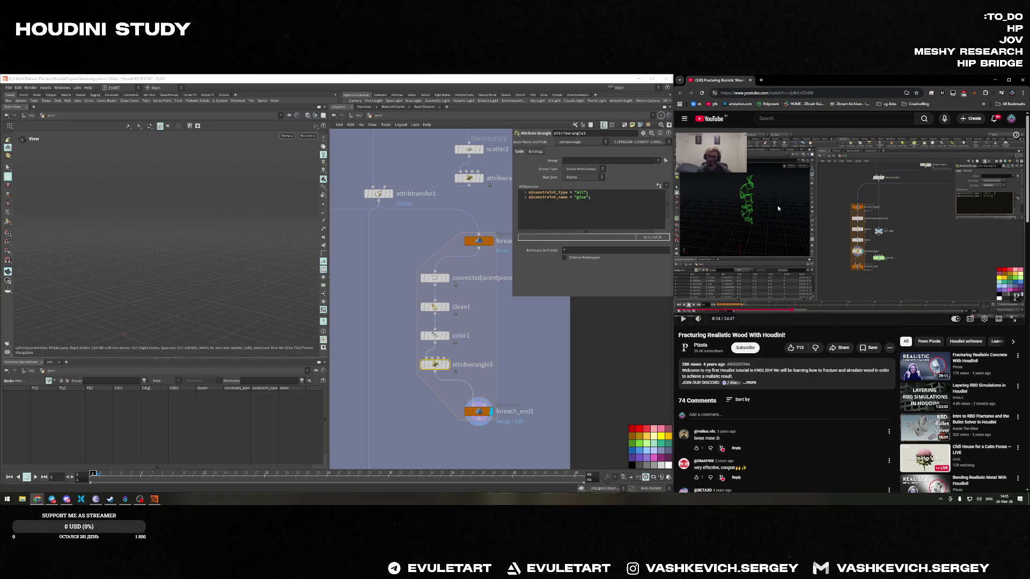
left_click(842, 213)
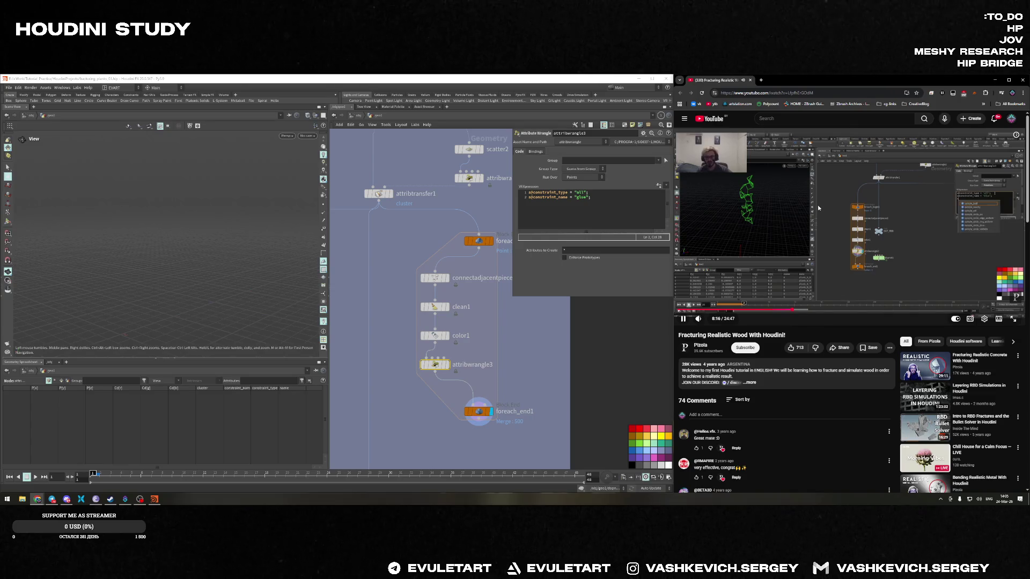
left_click(801, 301)
left_click(842, 213)
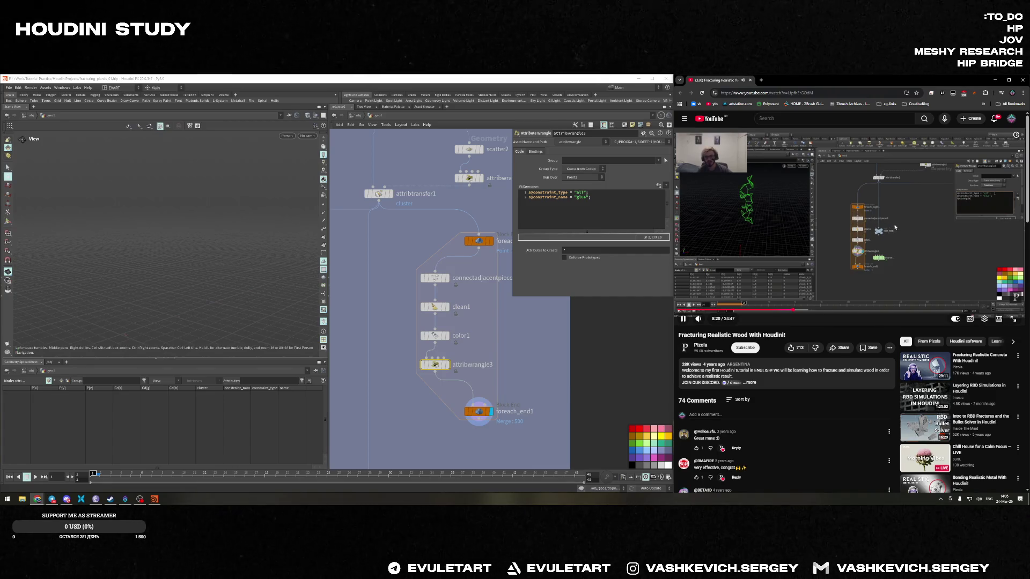
left_click(599, 211)
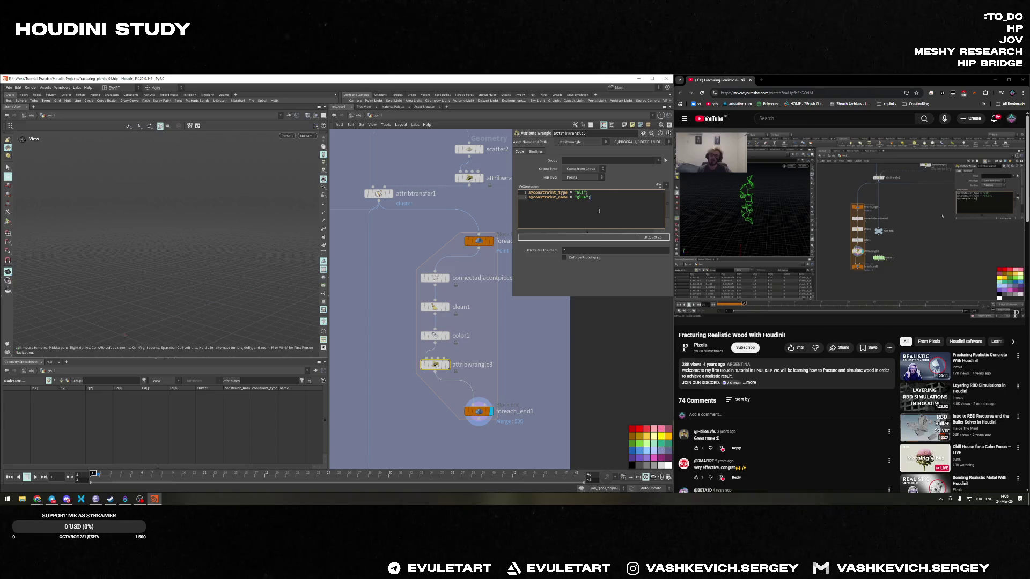
Add the line f@strength = 1; to attribwrangle3's VEX and save the scene
key("Return")
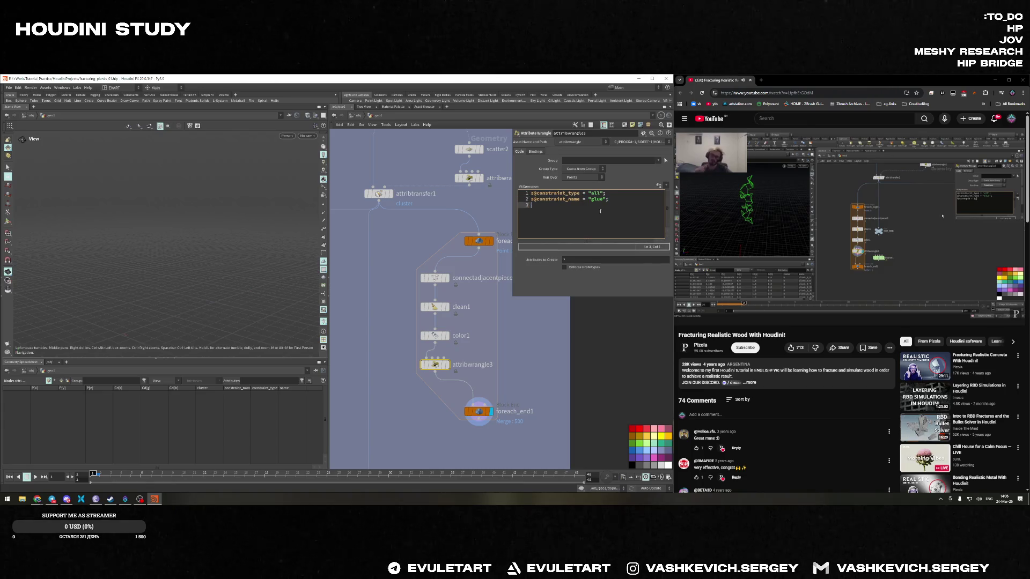
type("f@stre")
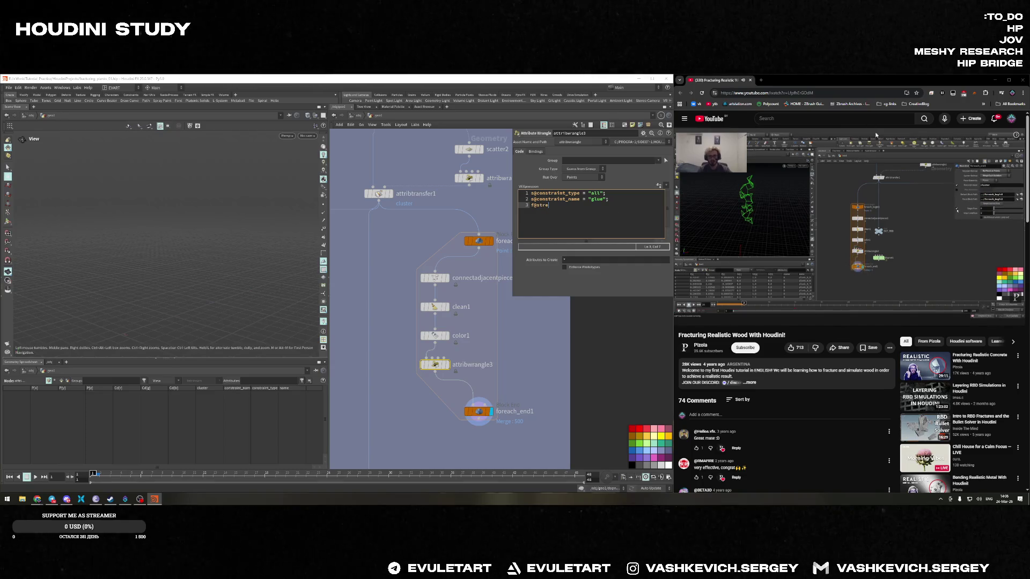
left_click(874, 202)
key("Left")
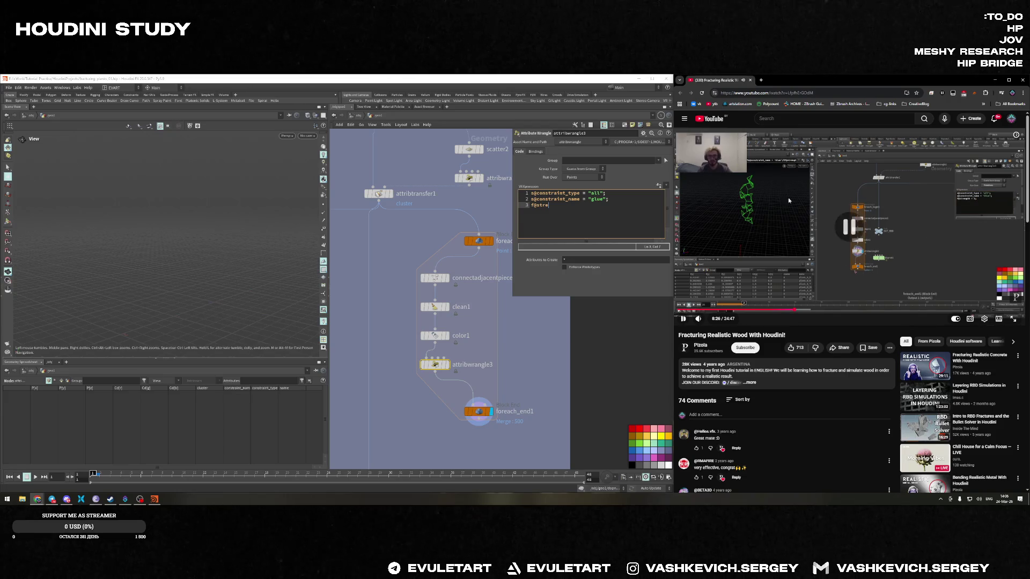
left_click(558, 207)
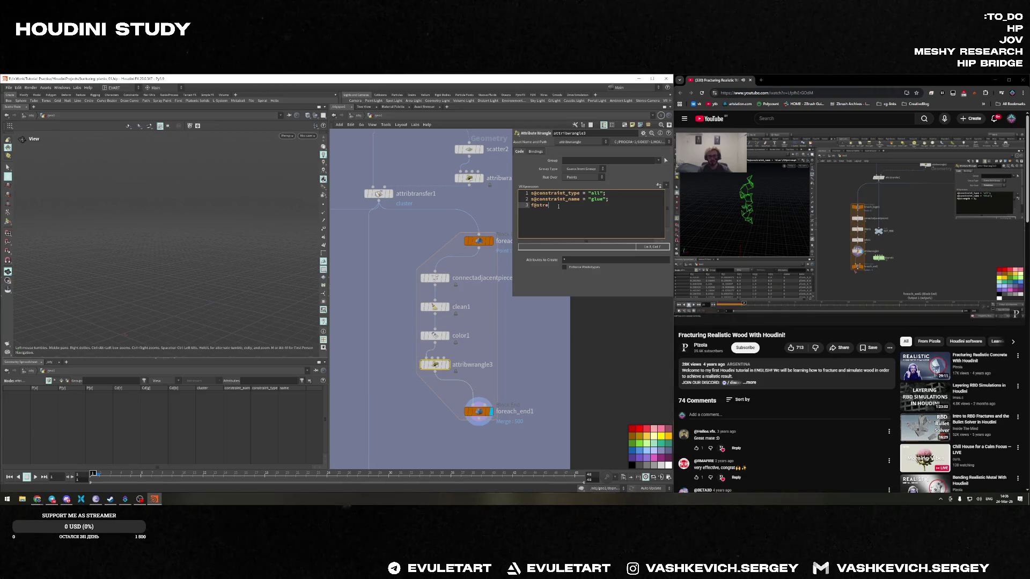
type("ngth = 1;")
key("ctrl+s")
Reselect attribwrangle3 and list its vertex attributes in the Geometry Spreadsheet
left_click(384, 362)
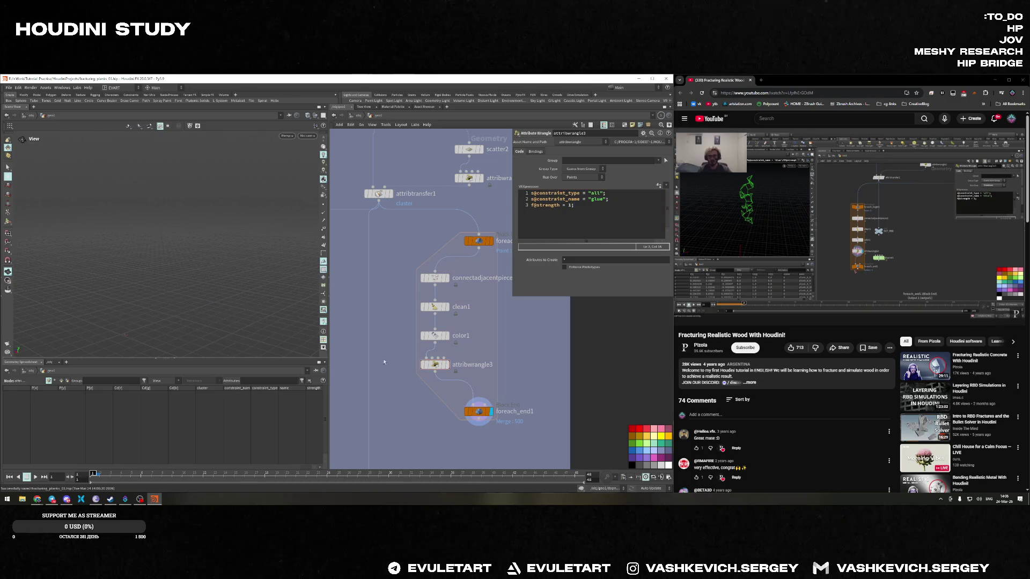
left_click(435, 365)
left_click(55, 381)
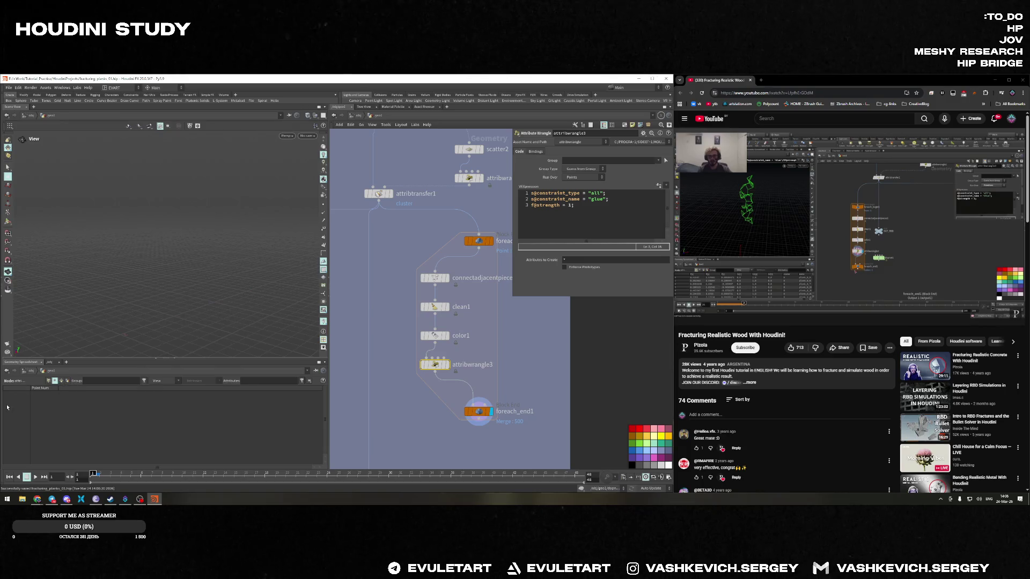
left_click(45, 370)
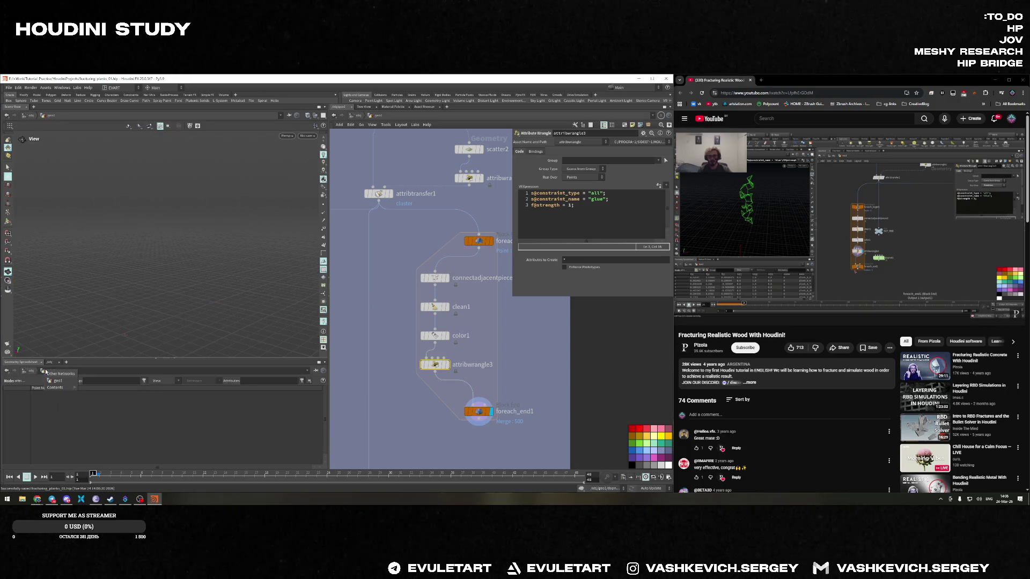
Review the foreach_end1, attribwrangle3 and color1 settings, widening the network editor slightly
left_click(147, 424)
left_click(478, 410)
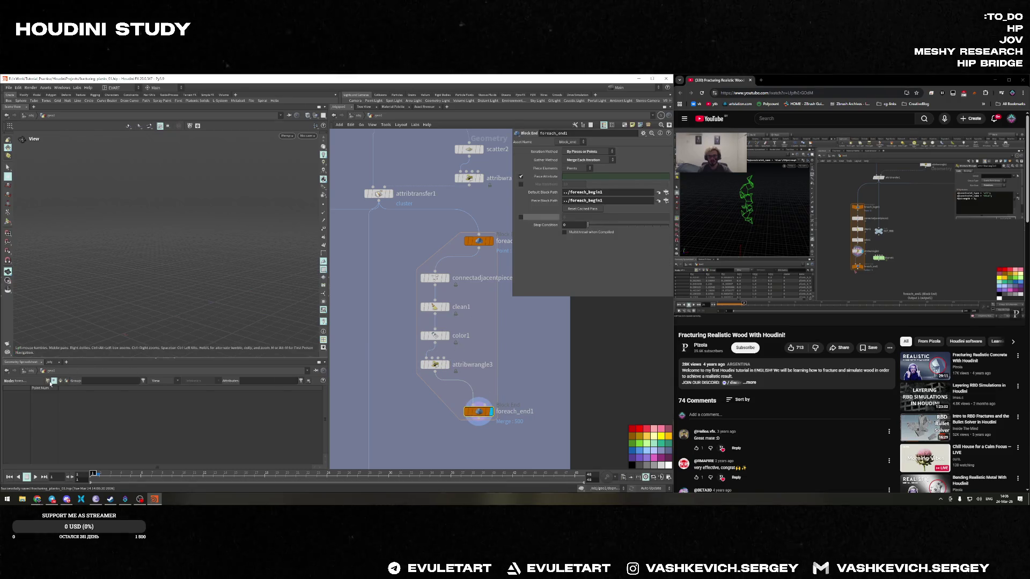
left_click(436, 366)
left_click(435, 336)
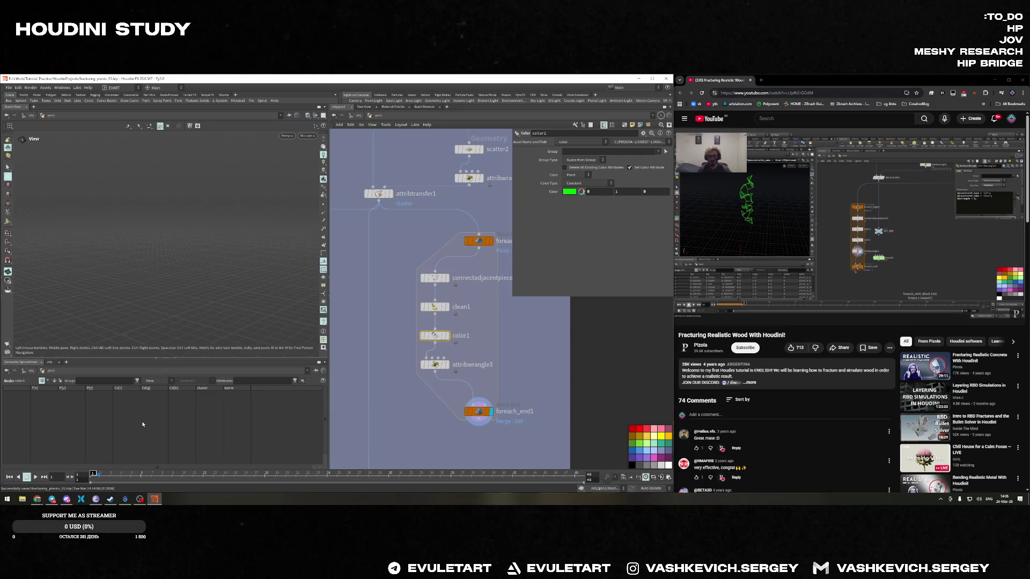
left_click(435, 364)
scroll(585, 231, "down", 3, "ctrl")
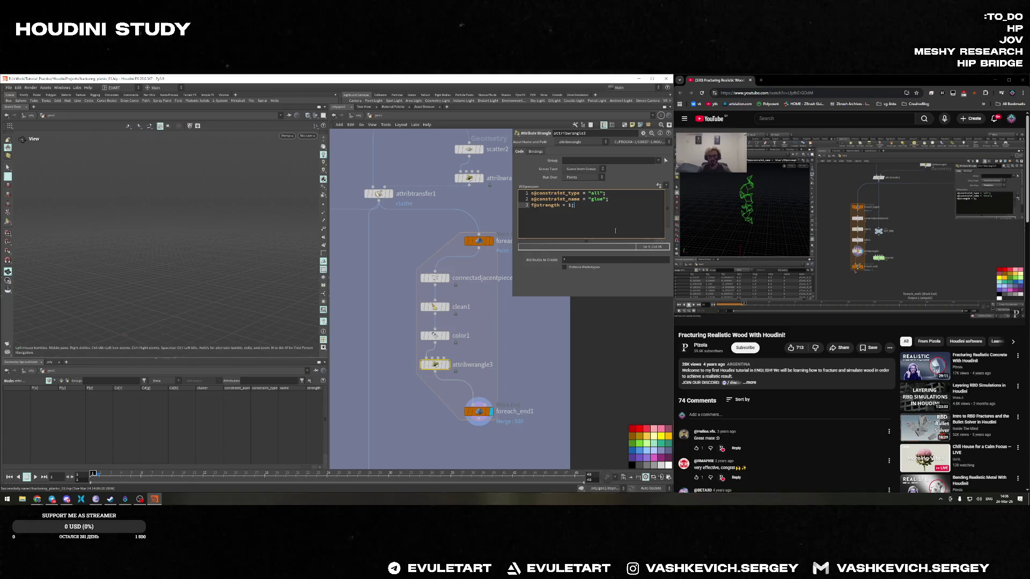
scroll(616, 230, "up", 2, "ctrl")
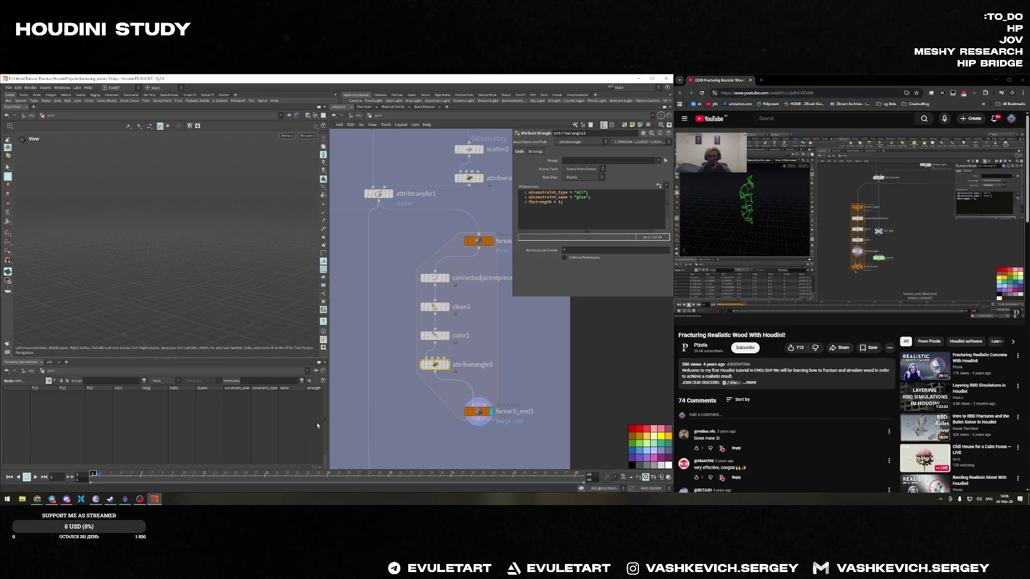
left_click_drag(328, 446, 325, 446)
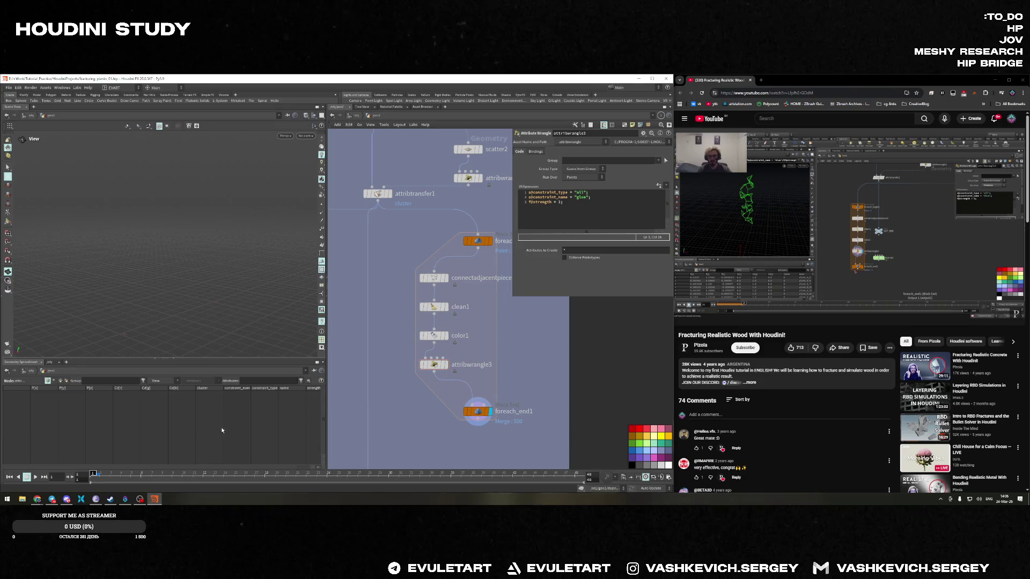
Check detail and point attributes in the spreadsheet, frame the network and save
left_click(110, 380)
left_click(66, 380)
left_click(47, 380)
key("h")
left_click(462, 380)
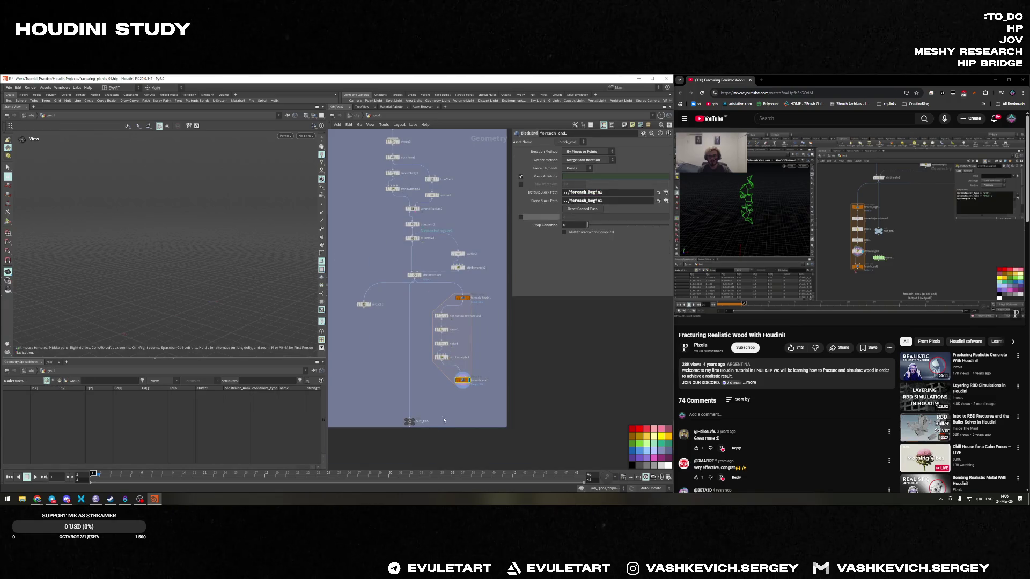
key("ctrl+s")
Inspect attribtransfer1 and connectadjacentpieces1, then step through the loop to OUT_RBD's point data
left_click(397, 276)
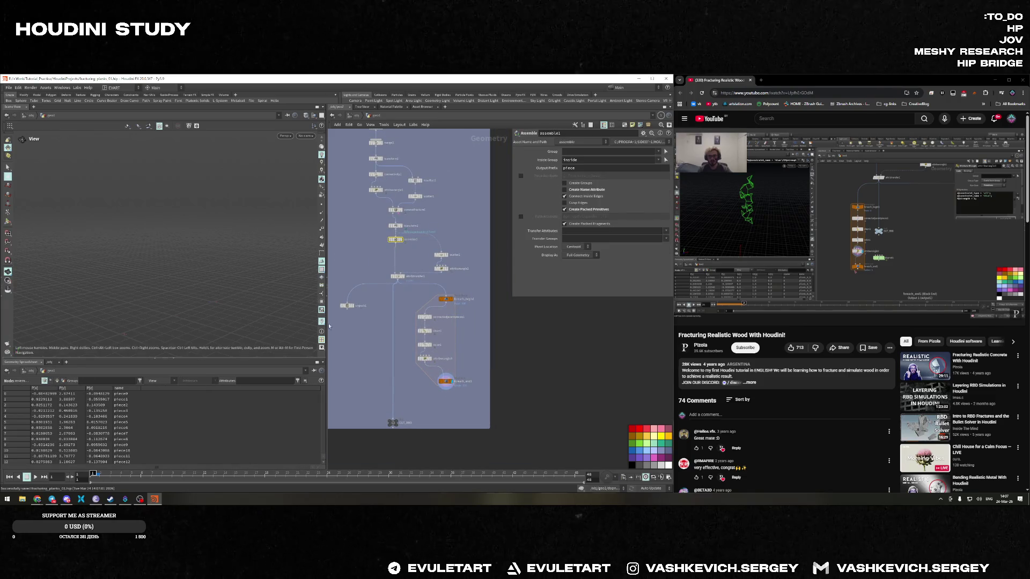
scroll(402, 333, "up", 3)
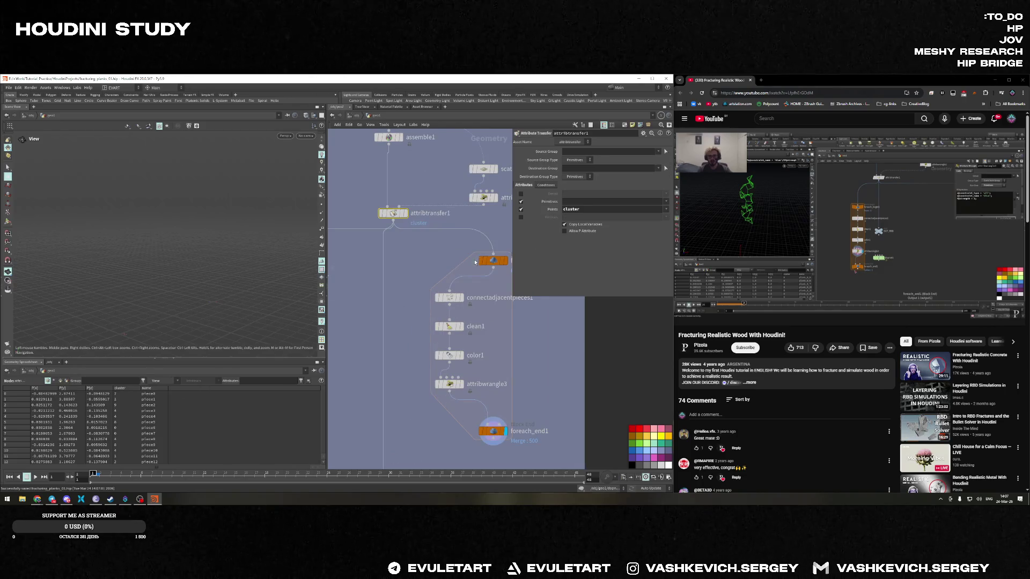
left_click(489, 261)
left_click(448, 298)
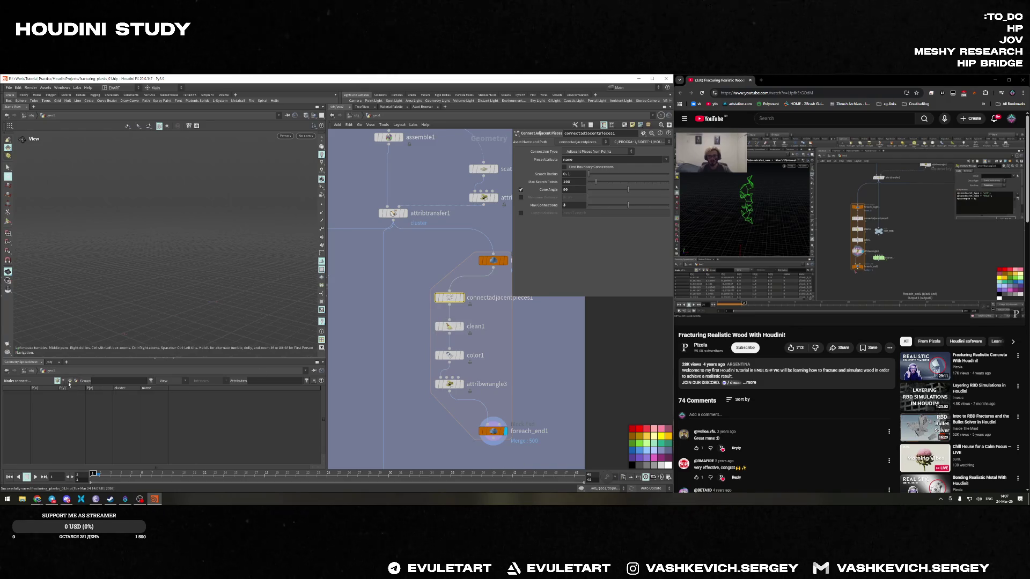
mouse_move(475, 341)
middle_mouse_down()
mouse_move(405, 338)
mouse_move(440, 281)
middle_mouse_up()
key("Down")
key("Down")
key("Down")
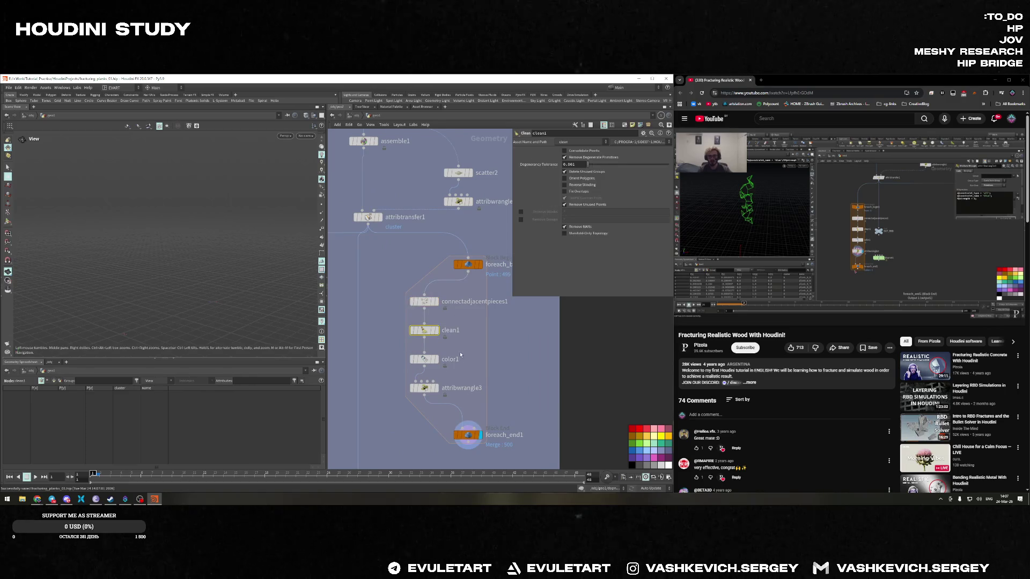
key("Down")
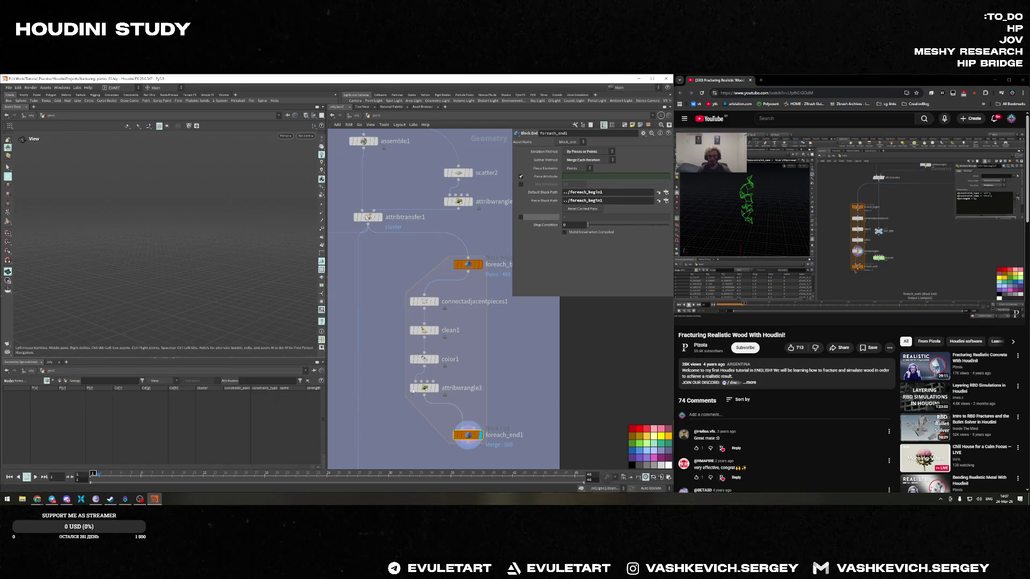
scroll(495, 365, "down", 5)
left_click(435, 418)
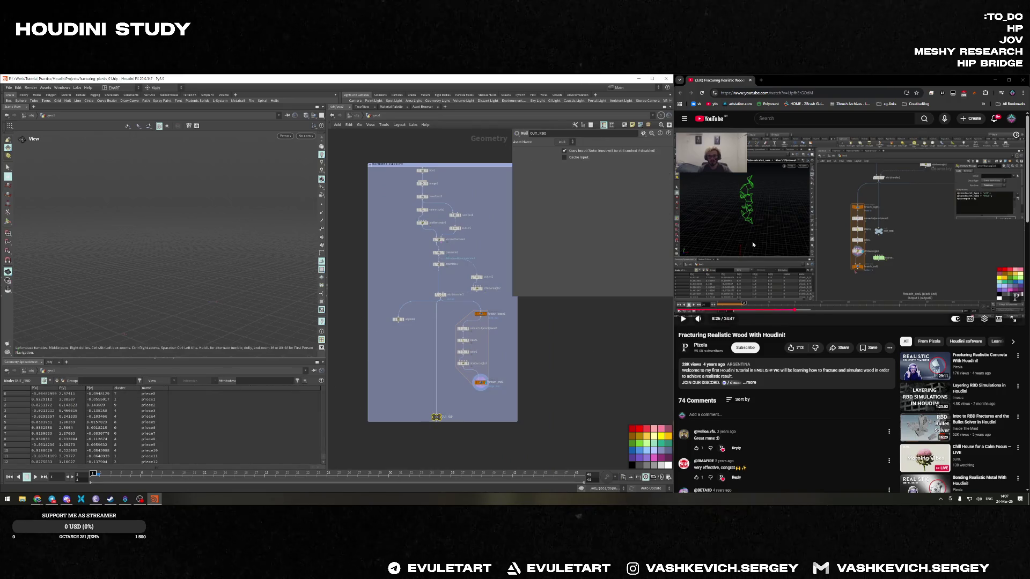
Set attribwrangle3 to run over Primitives, check its constraint columns, and display its output
scroll(453, 362, "up", 3)
left_click(474, 363)
left_click(574, 211)
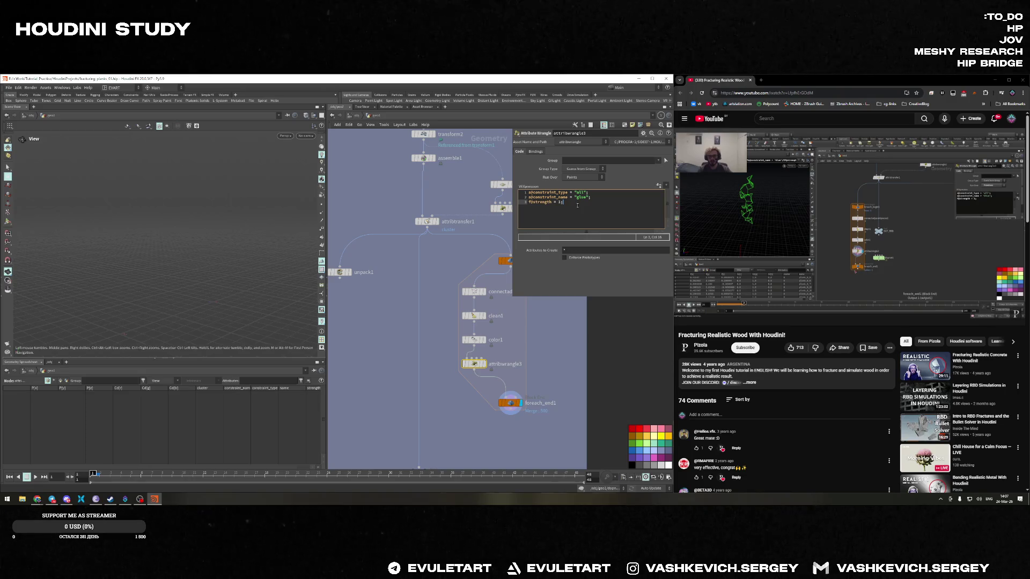
left_click(583, 178)
left_click(576, 185)
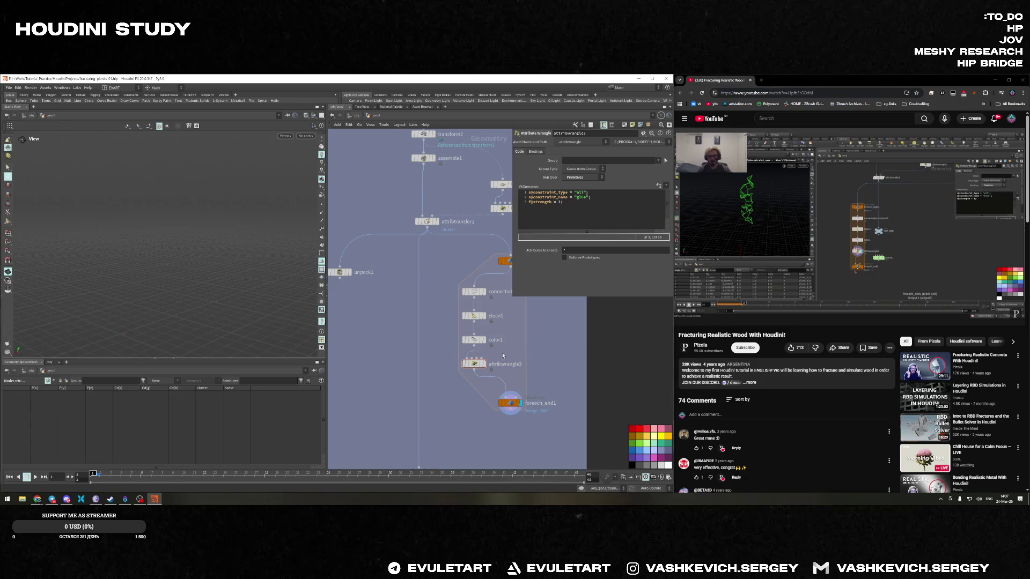
left_click(66, 380)
left_click(61, 381)
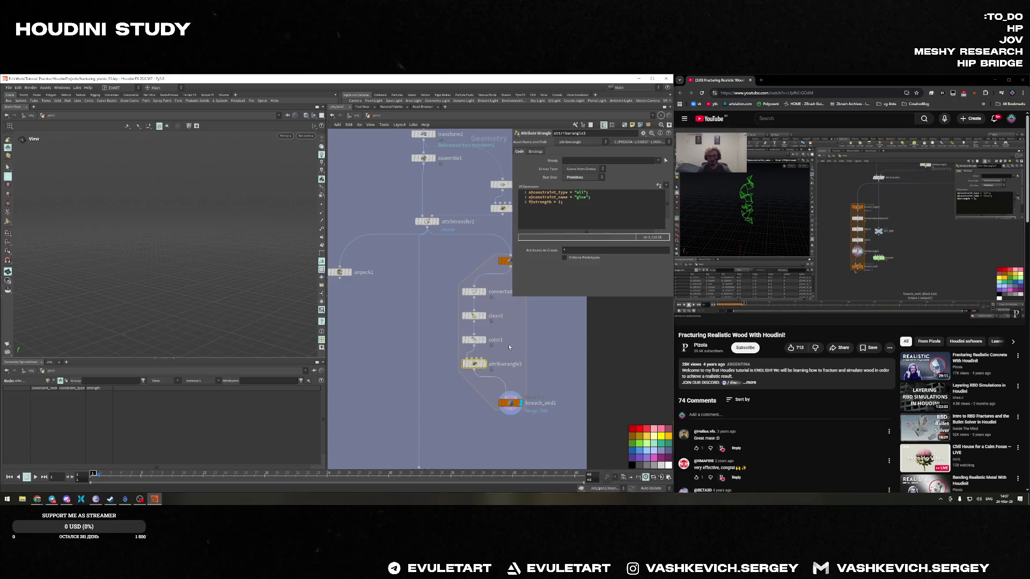
left_click(484, 364)
left_click(49, 381)
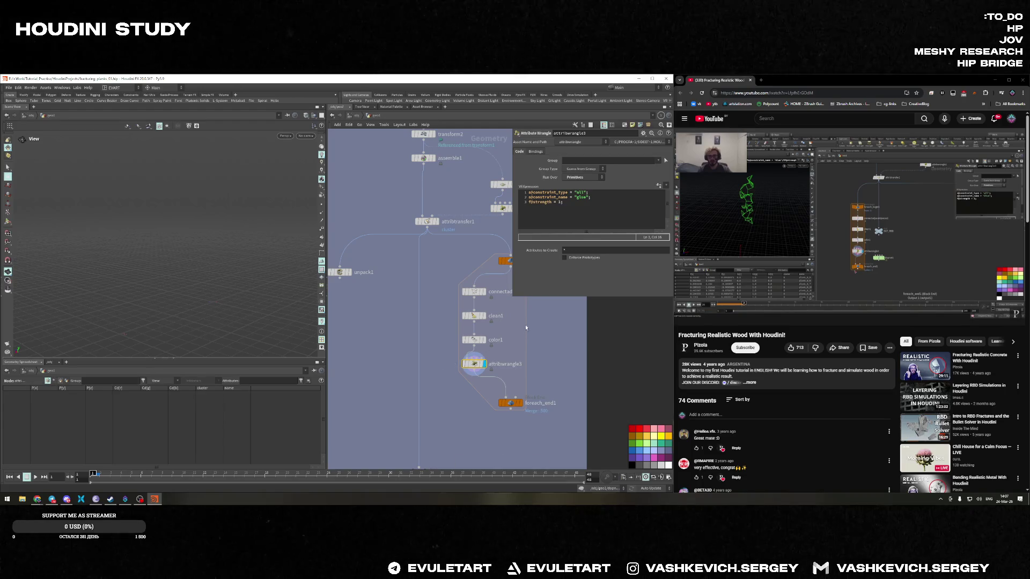
Turn on Remove Degenerate Primitives in clean1 and save the scene
left_click(475, 315)
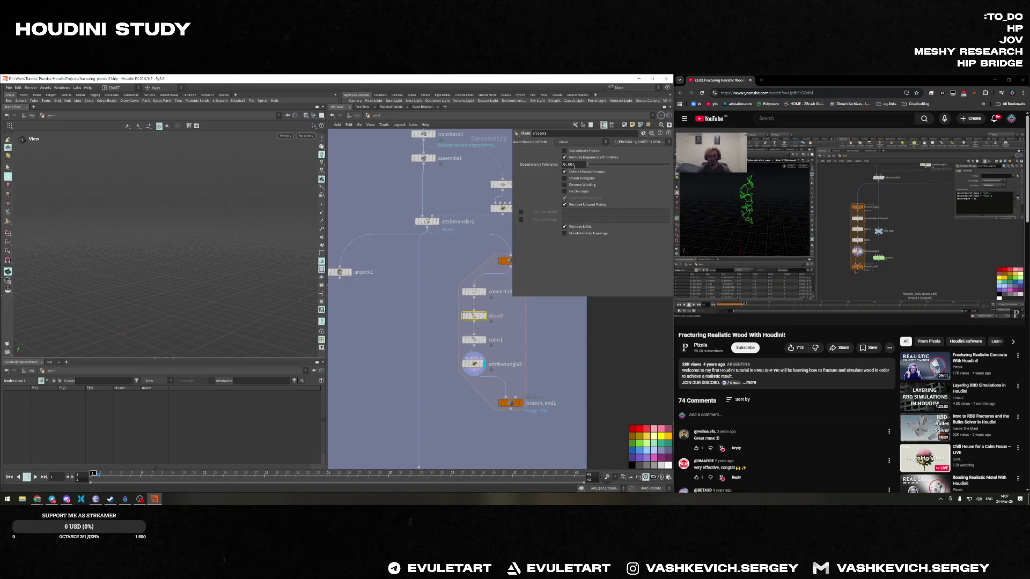
left_click(564, 157)
key("ctrl+s")
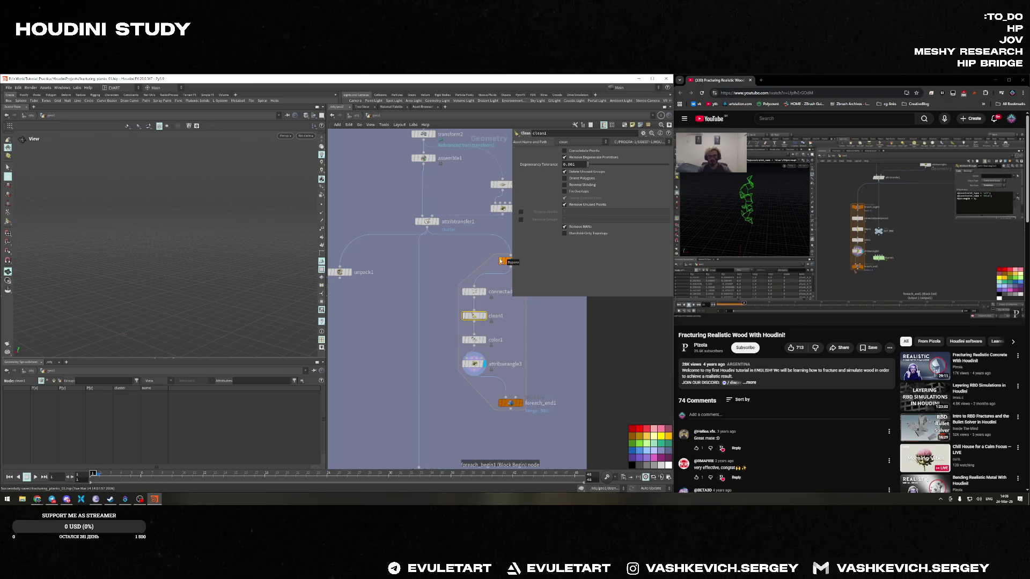
key("h")
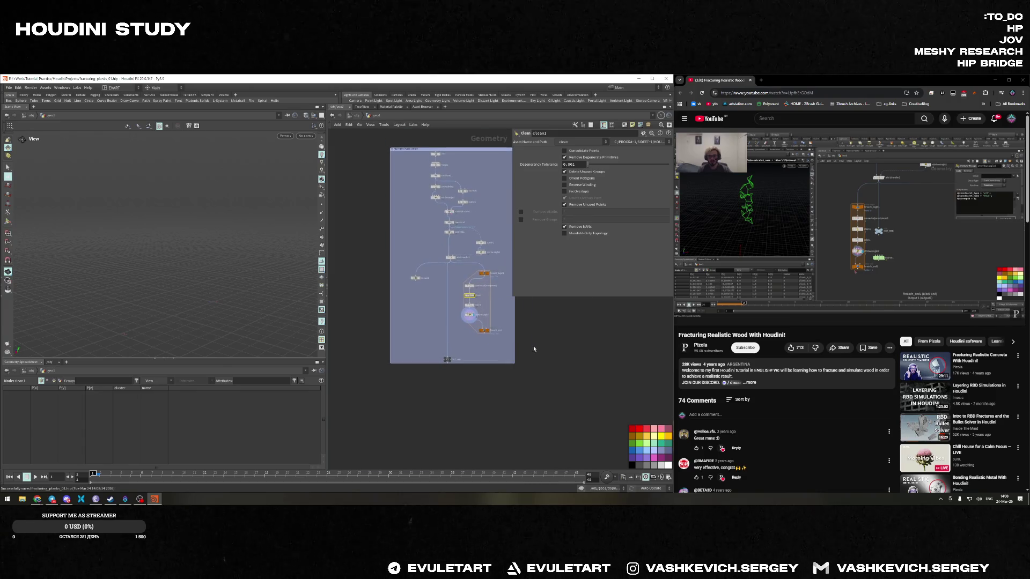
left_click(8, 87)
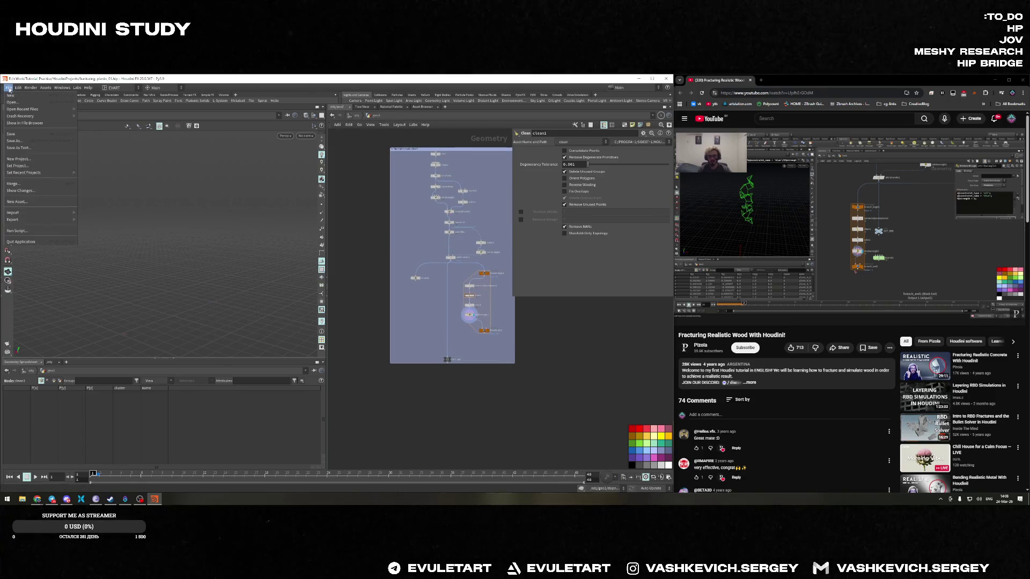
mouse_move(38, 109)
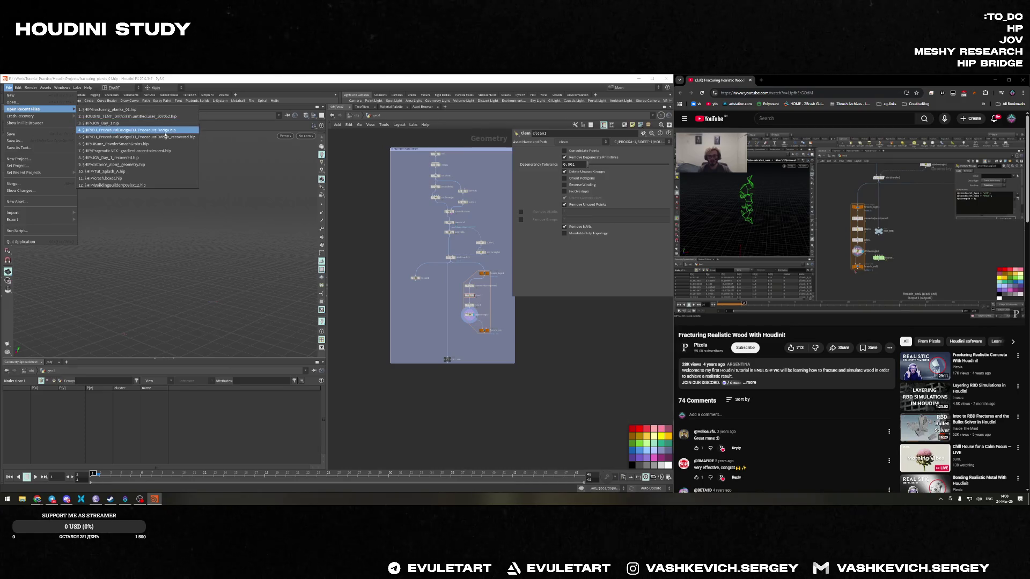
left_click(123, 123)
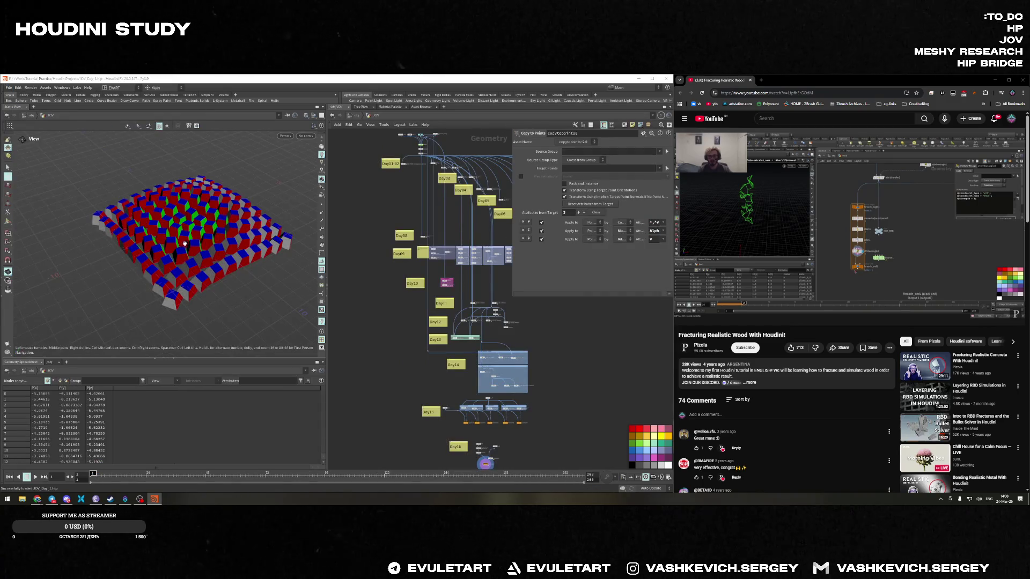
left_click(35, 477)
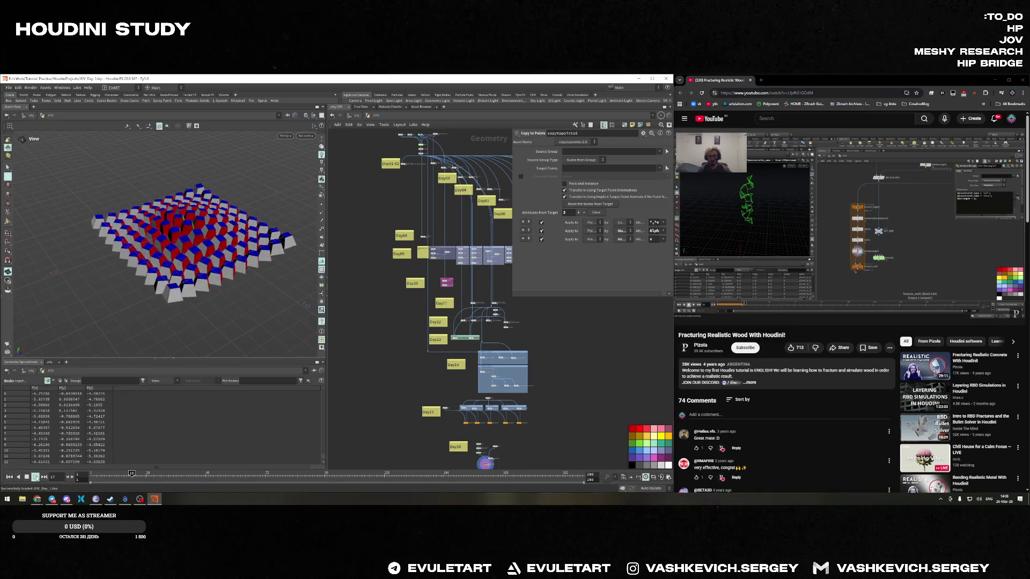
key("h")
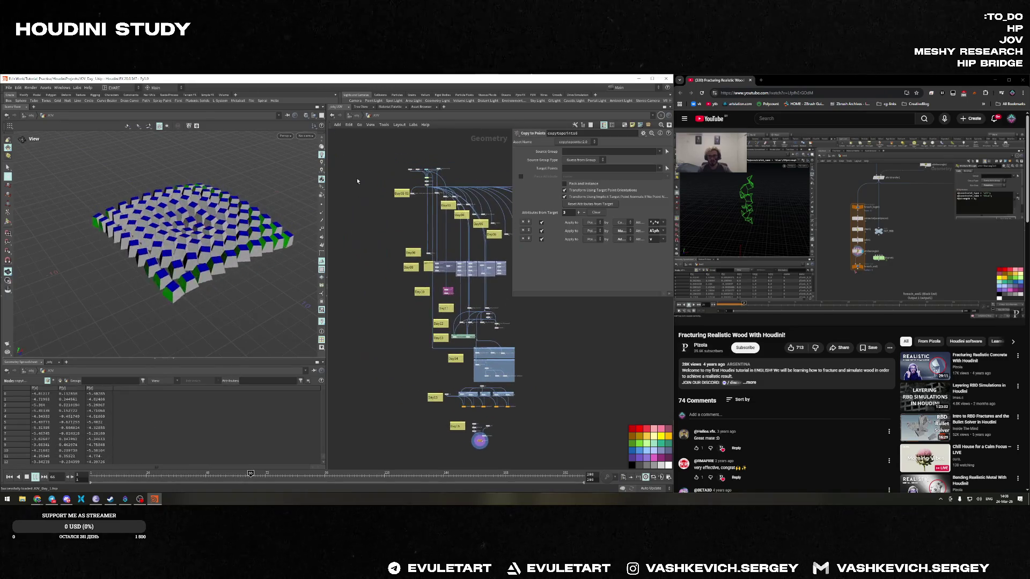
scroll(404, 381, "up", 5)
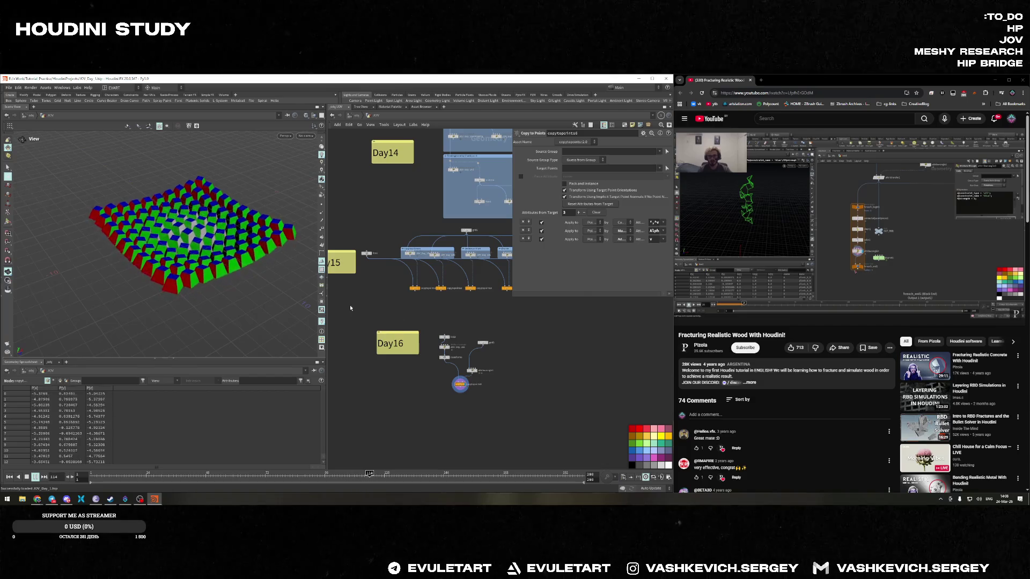
left_click(27, 477)
left_click(9, 476)
left_click(9, 88)
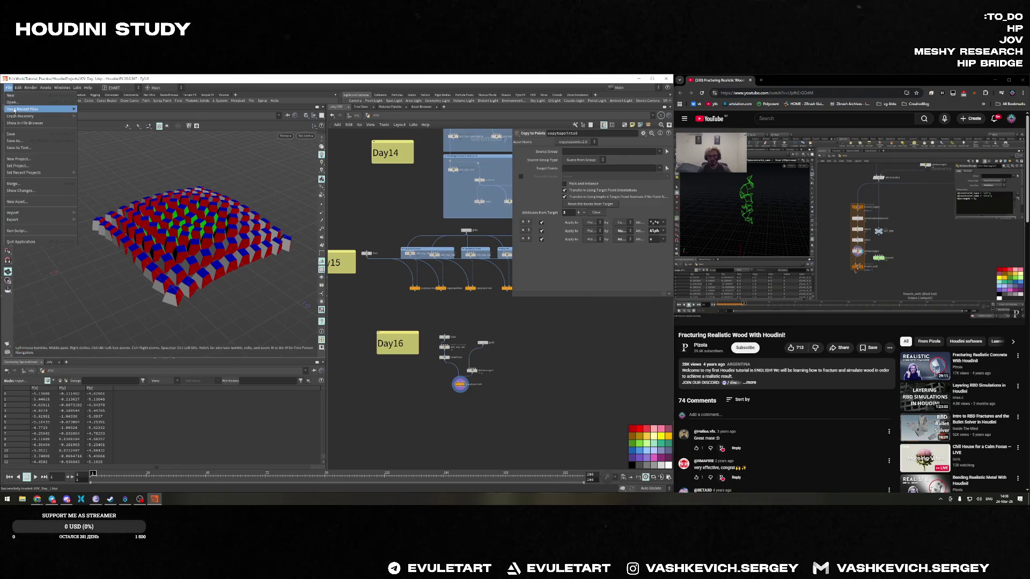
mouse_move(38, 108)
left_click(131, 117)
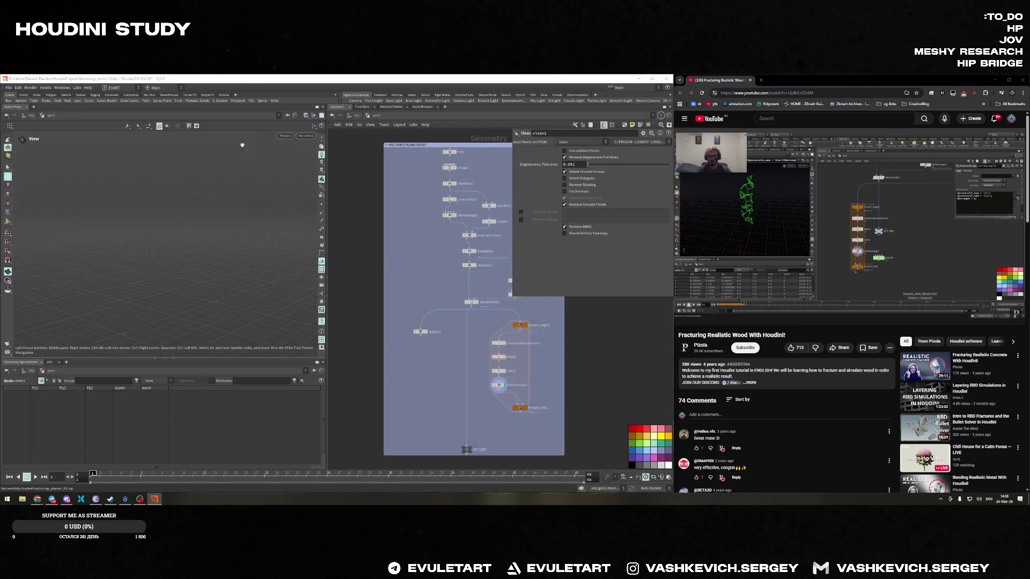
Pull attribwrangle3 and clean1 out of the chain and check the connectadjacentpieces1 and loop-begin info
scroll(544, 422, "up", 3)
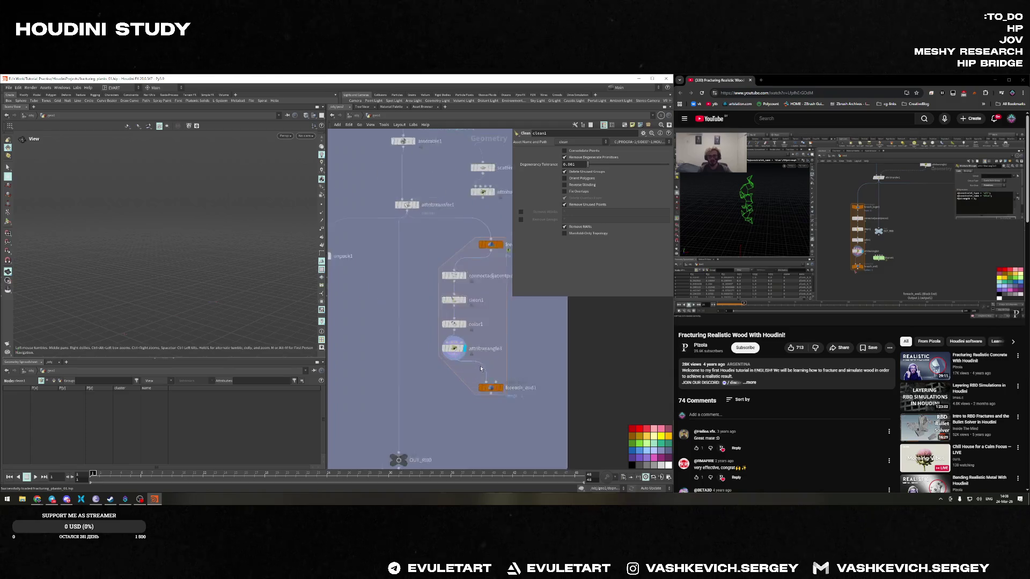
left_click(446, 345)
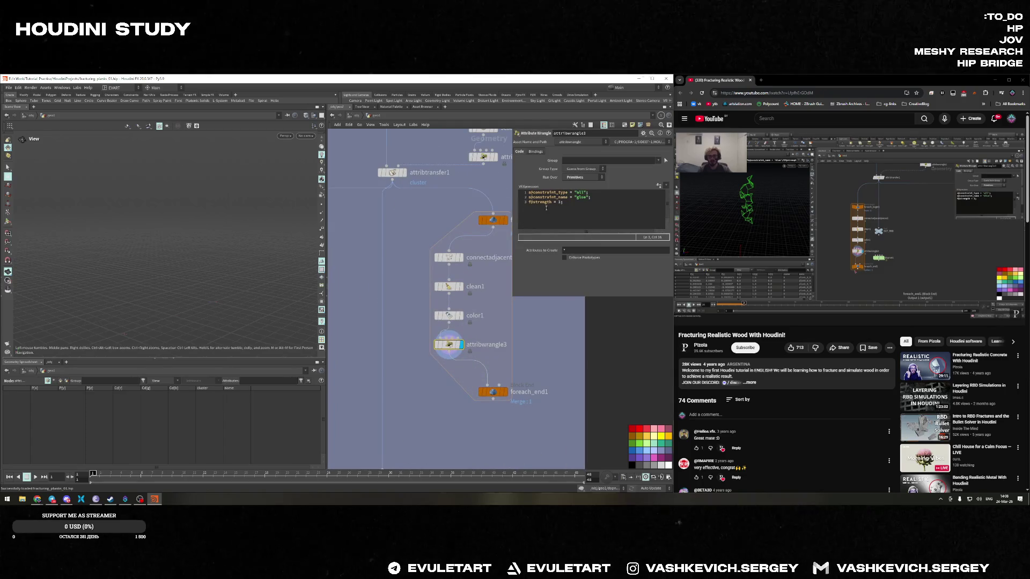
mouse_move(449, 345)
left_mouse_down()
mouse_move(460, 343)
mouse_move(381, 359)
mouse_move(410, 372)
left_mouse_up()
left_click(453, 317)
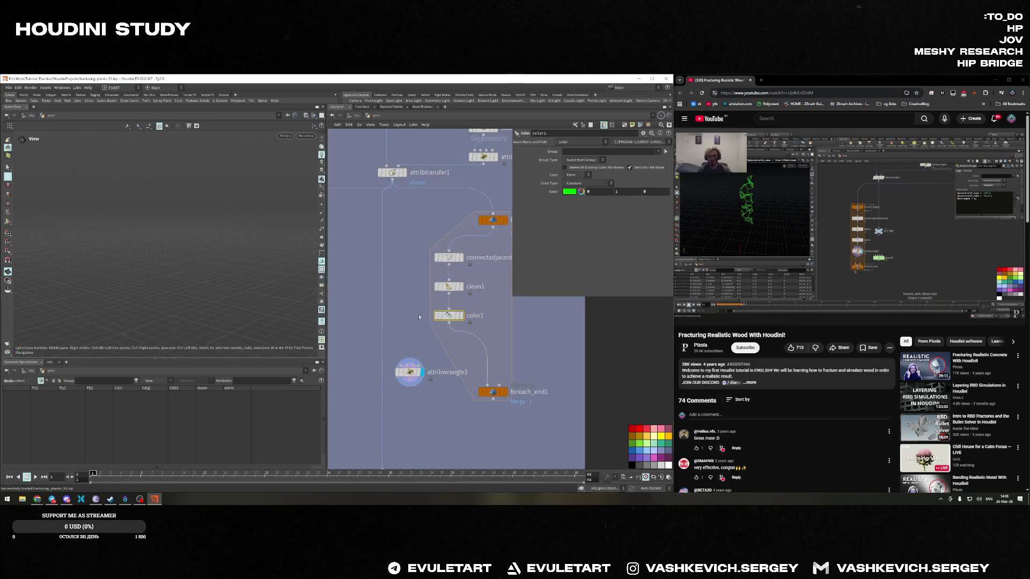
left_click(461, 288)
mouse_move(457, 288)
left_mouse_down()
mouse_move(387, 297)
mouse_move(451, 301)
mouse_move(398, 304)
mouse_move(412, 303)
left_mouse_up()
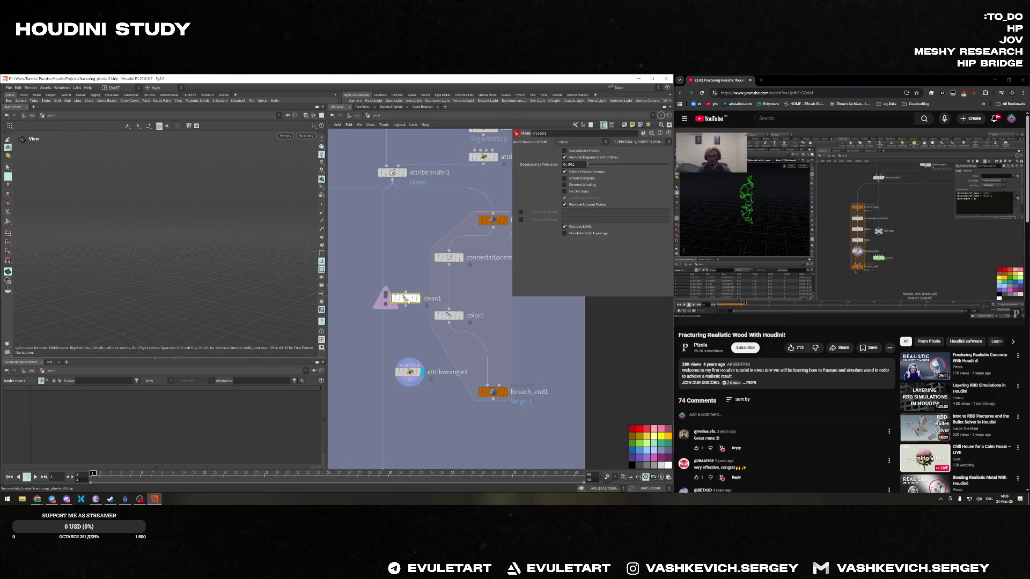
left_click(449, 258)
middle_click(449, 258)
middle_click(450, 259)
middle_click_drag(435, 256, 398, 291)
scroll(399, 292, "down", 2)
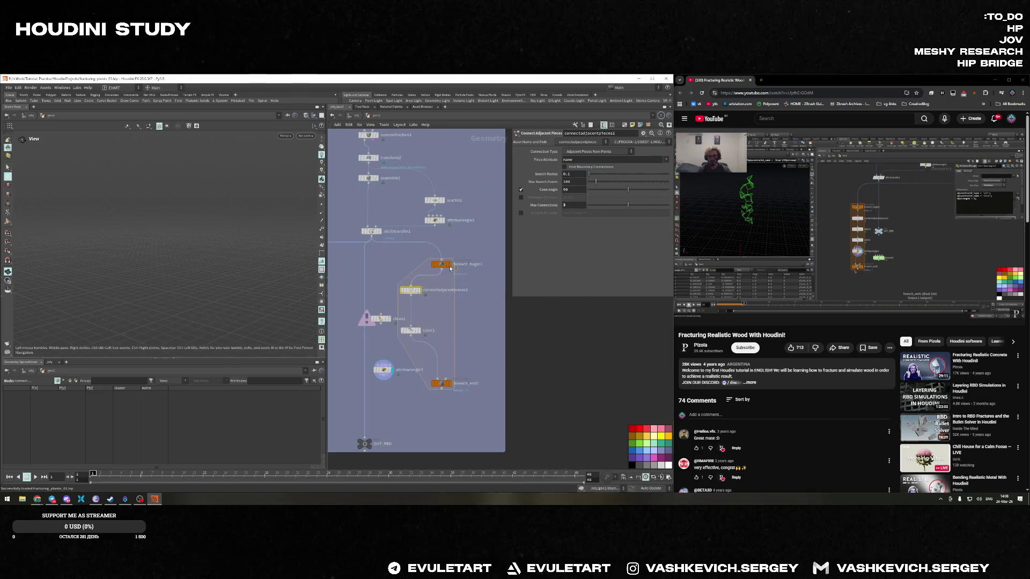
middle_click(445, 267)
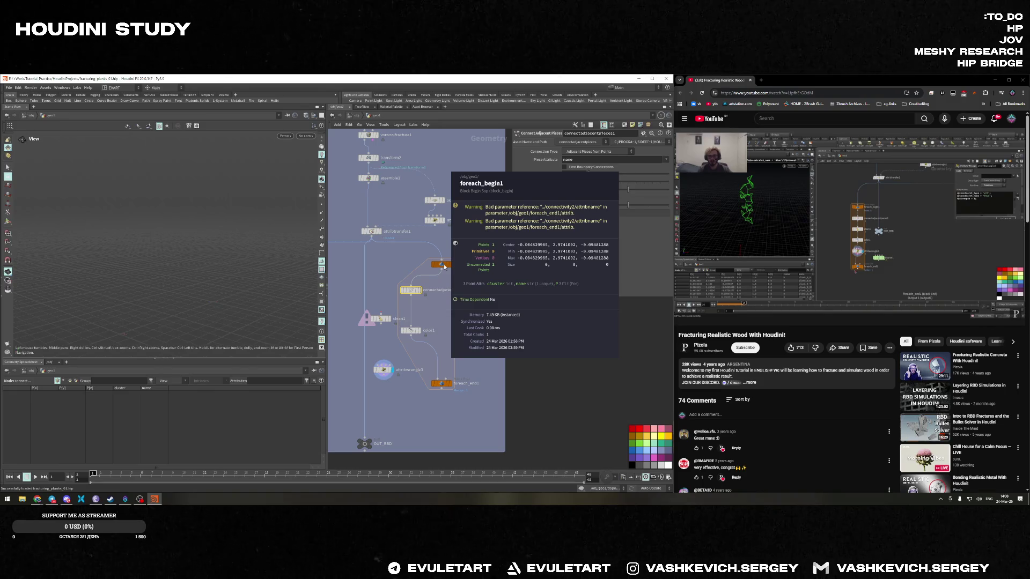
Put attribwrangle3 between color1 and foreach_end1, then check foreach_begin1's info
left_click_drag(381, 321, 410, 315)
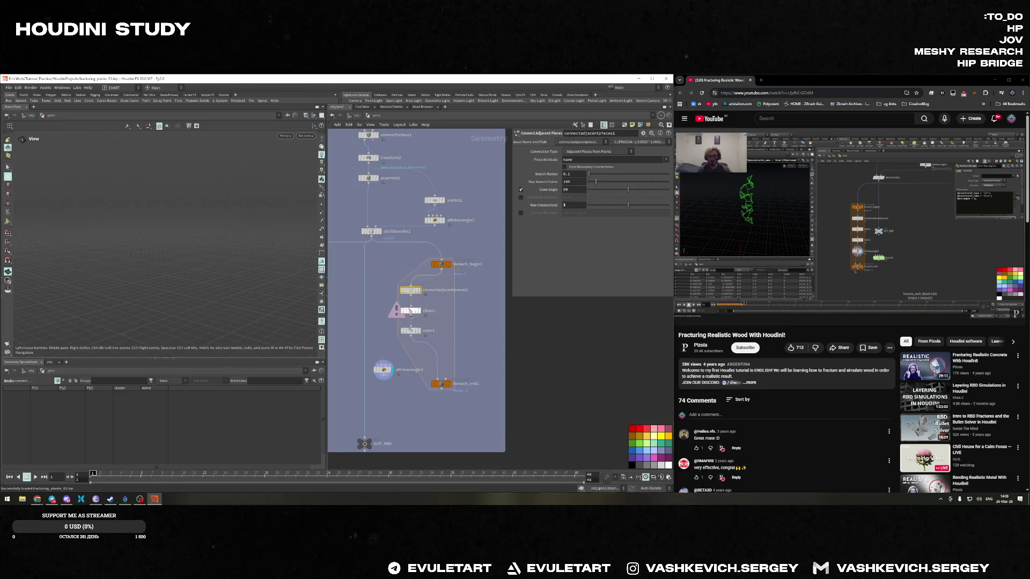
left_click_drag(383, 370, 435, 359)
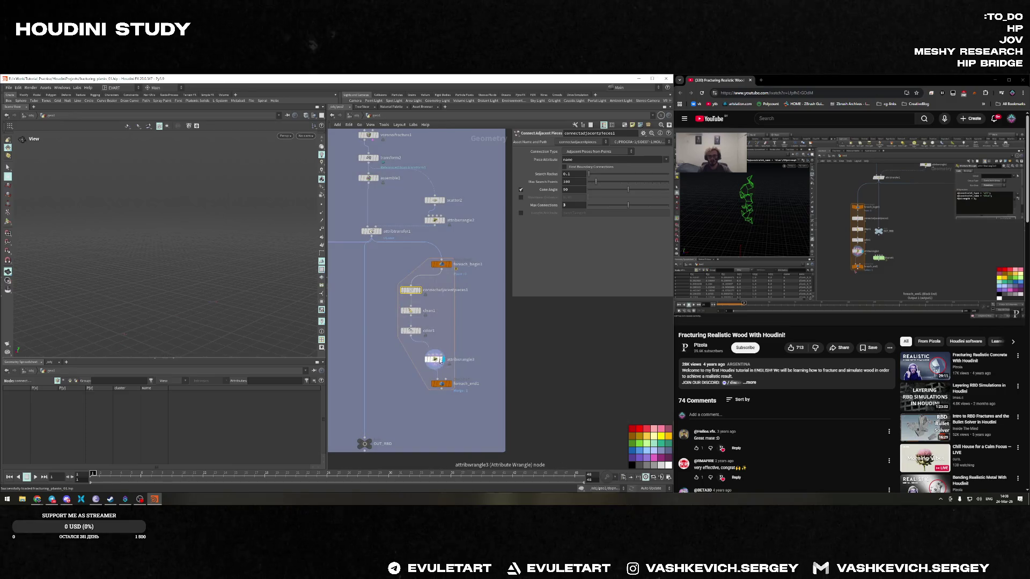
scroll(421, 271, "up", 5)
left_click(419, 270)
middle_click(418, 269)
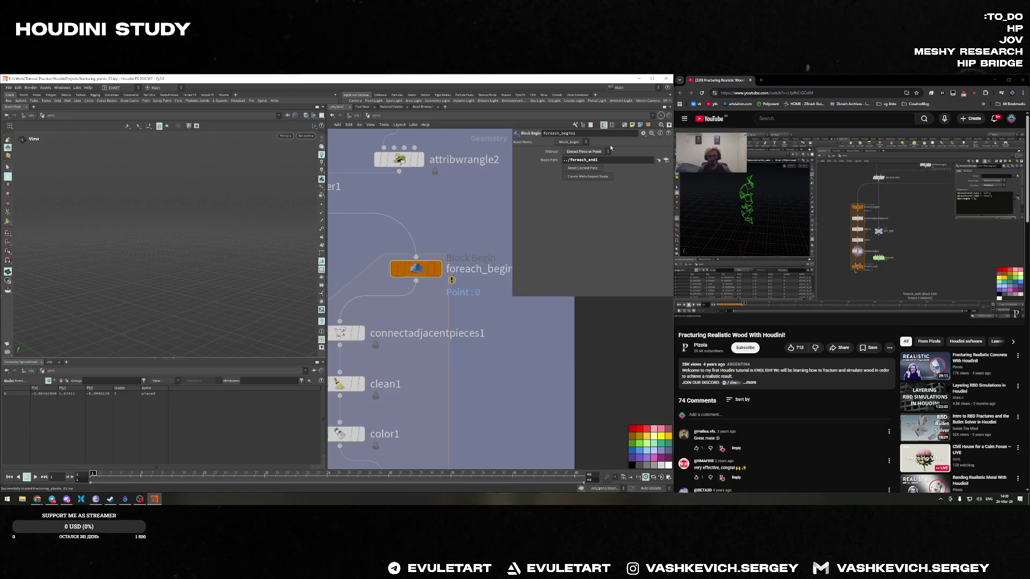
Set foreach_begin1's Method to Fetch Feedback and check the glue wrangle's code
left_click(593, 152)
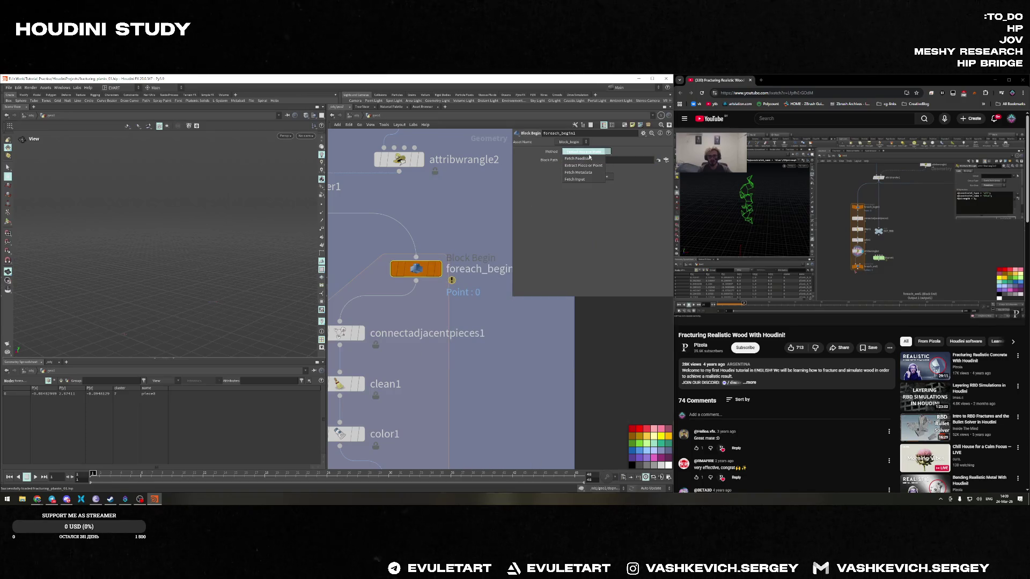
left_click(586, 159)
scroll(444, 286, "down", 5)
scroll(444, 286, "up", 3)
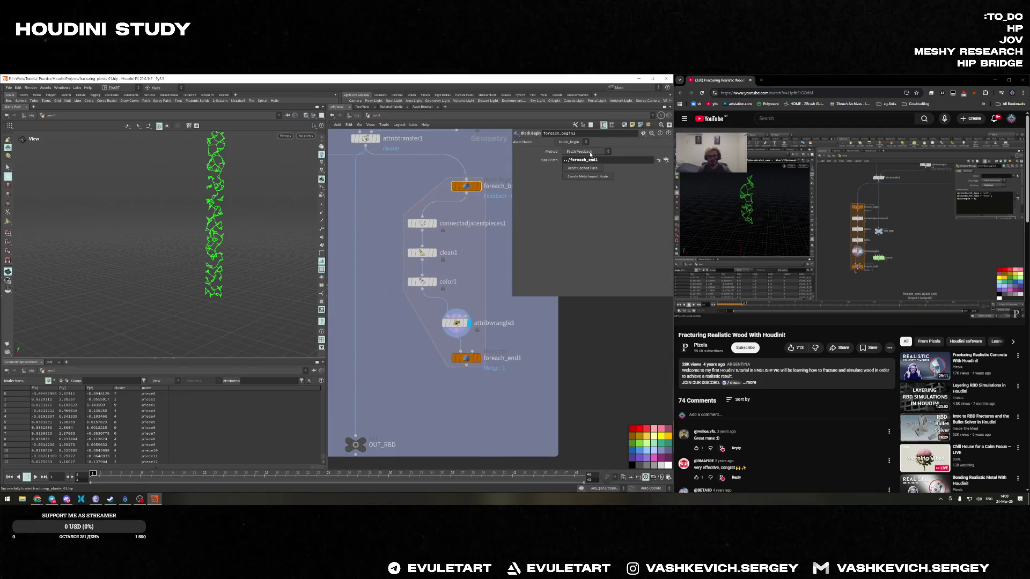
left_click(456, 323)
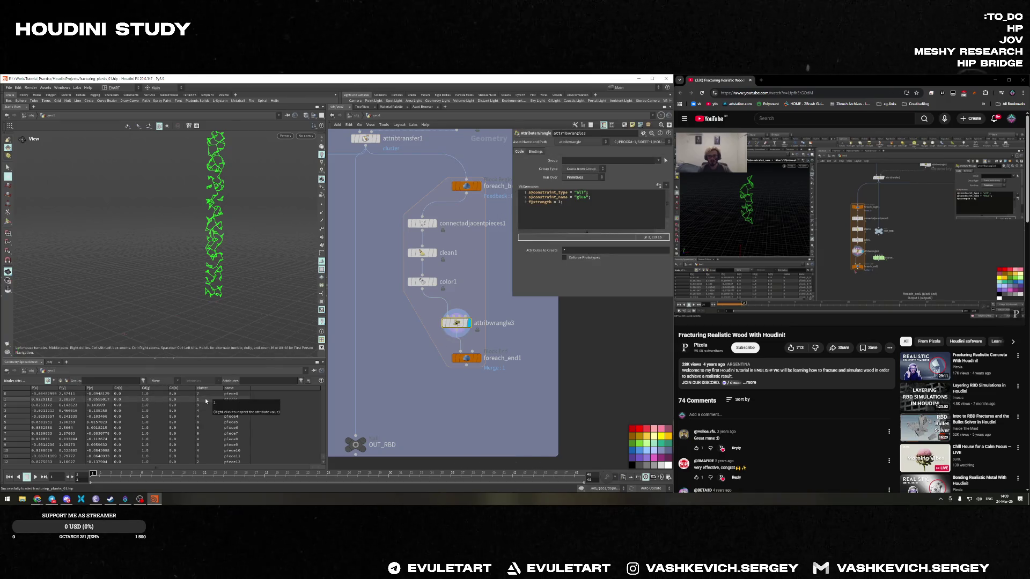
Save the scene, orbit around the green column and select foreach_end1
key("ctrl+s")
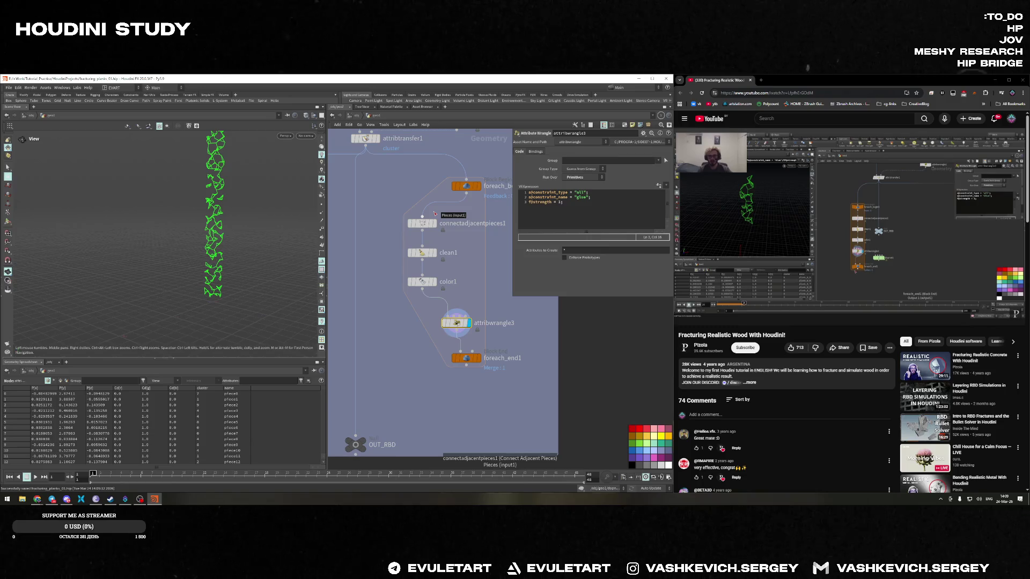
left_click_drag(230, 270, 219, 280)
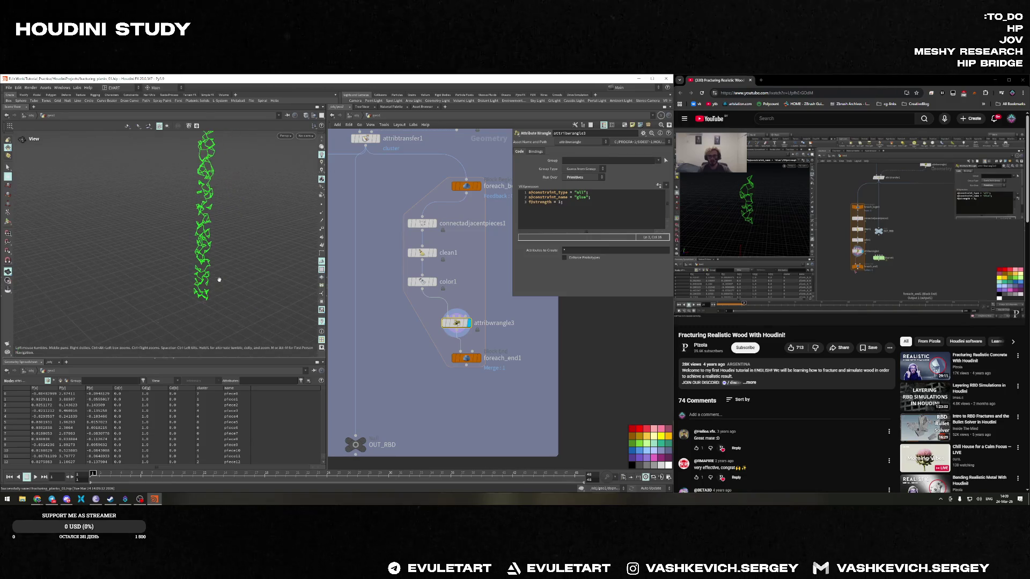
left_click(467, 359)
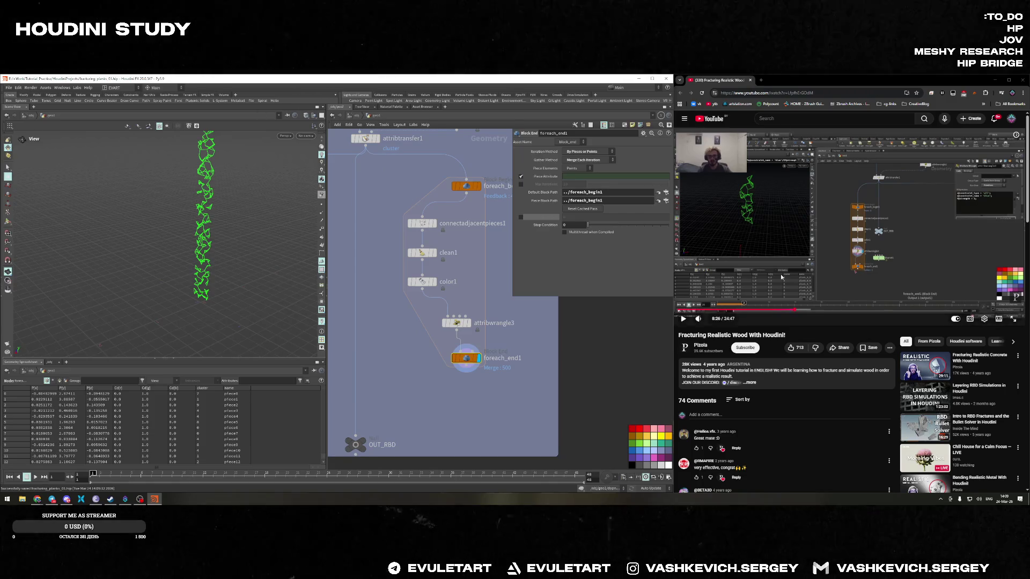
Follow the tutorial to preview a single loop pass on foreach_end1, then turn Single Pass off
key("alt+Tab")
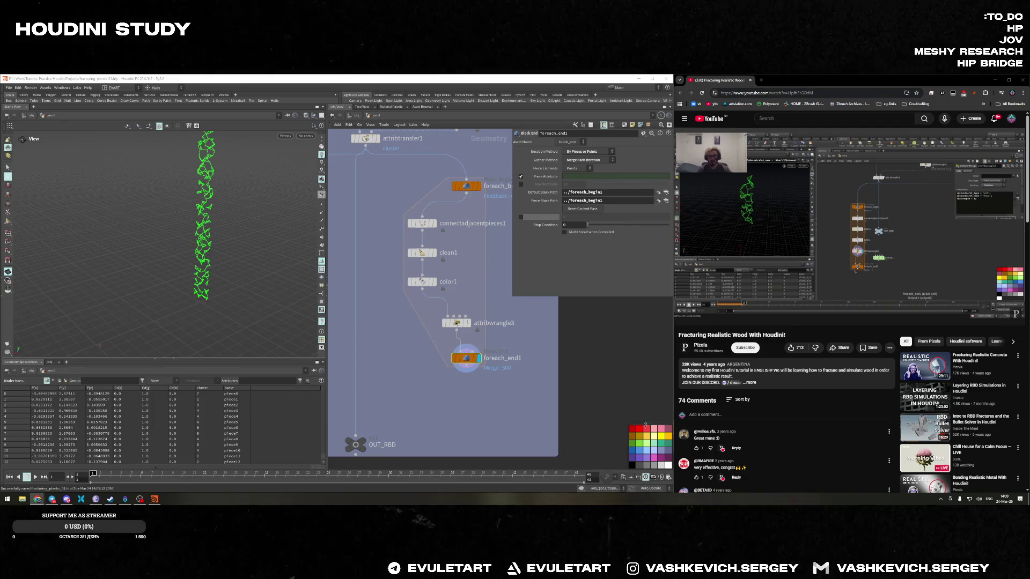
left_click(817, 245)
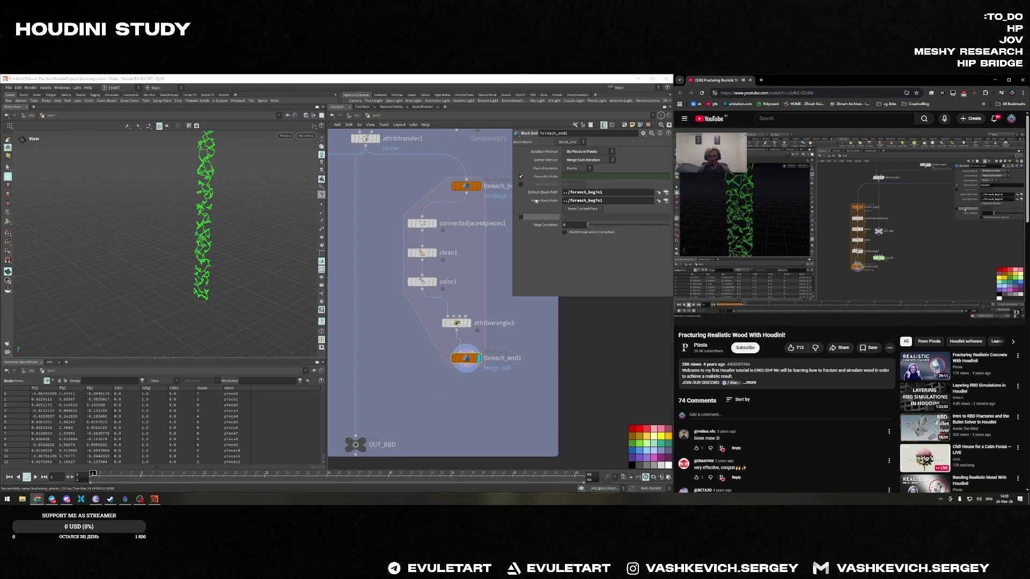
left_click(561, 218)
middle_click_drag(574, 217, 574, 217)
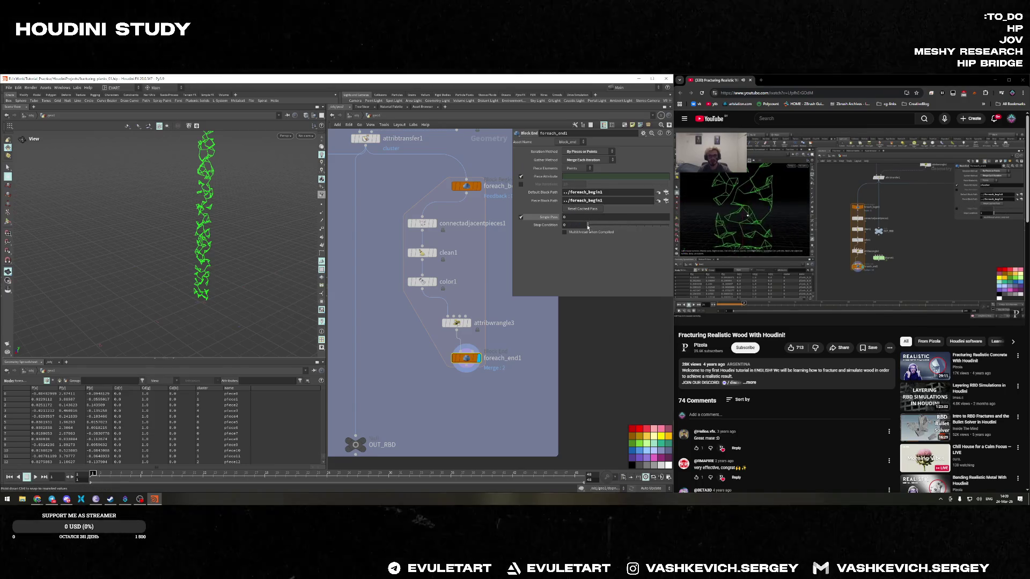
left_click(879, 234)
left_click(873, 236)
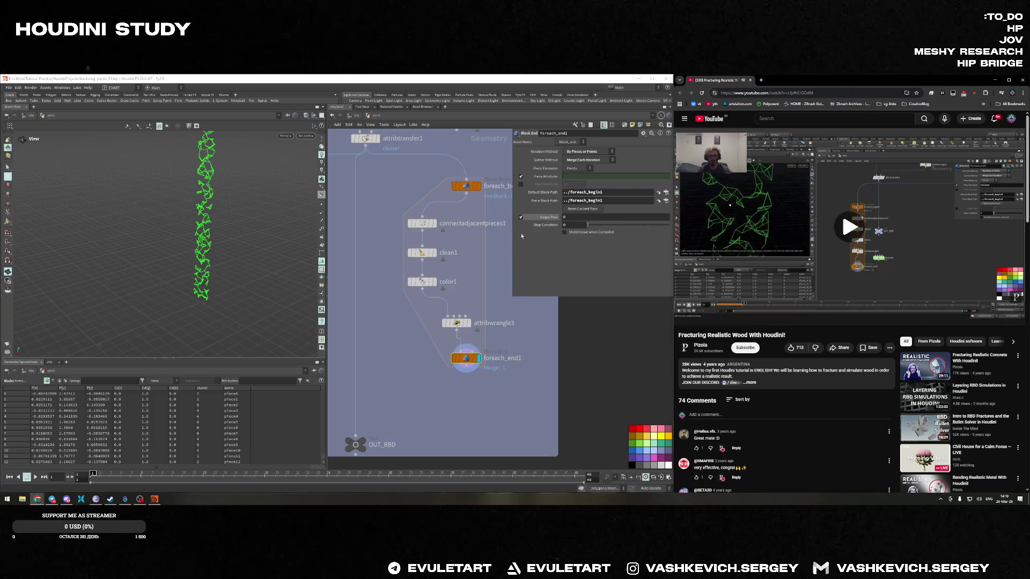
left_click(520, 217)
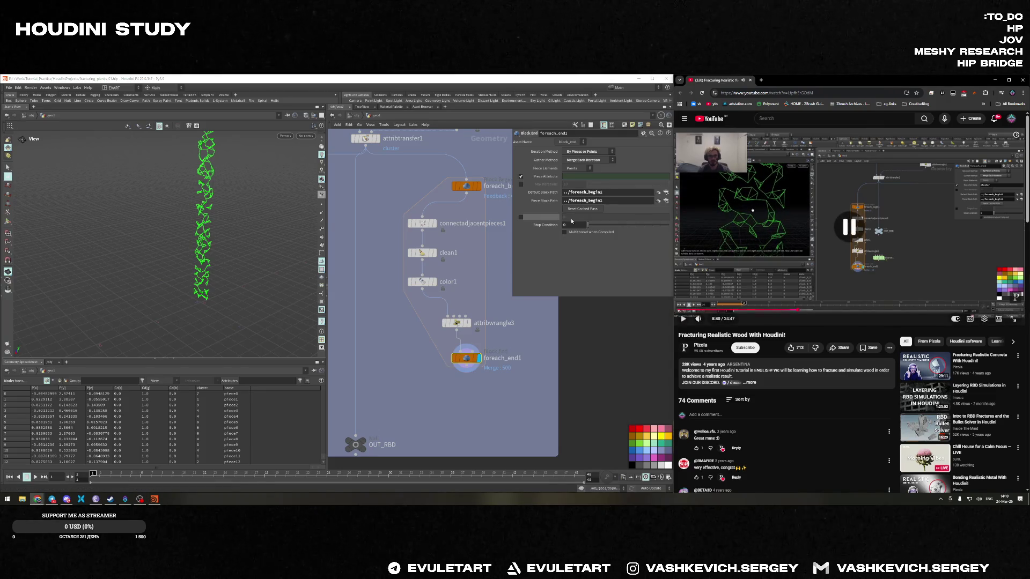
left_click_drag(231, 198, 236, 221)
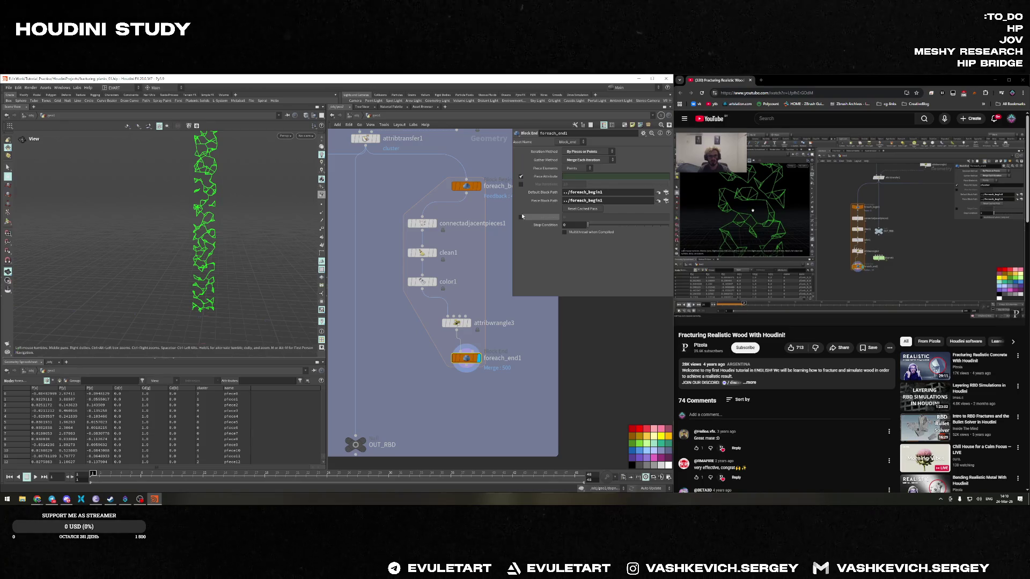
Set foreach_end1's Piece Attribute to cluster
left_click(577, 176)
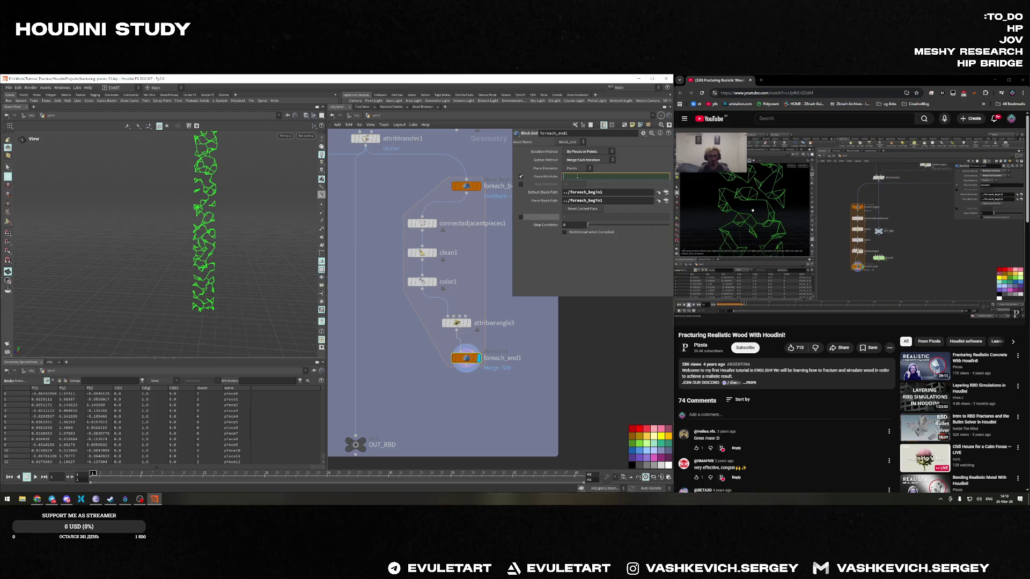
type("r")
key("Return")
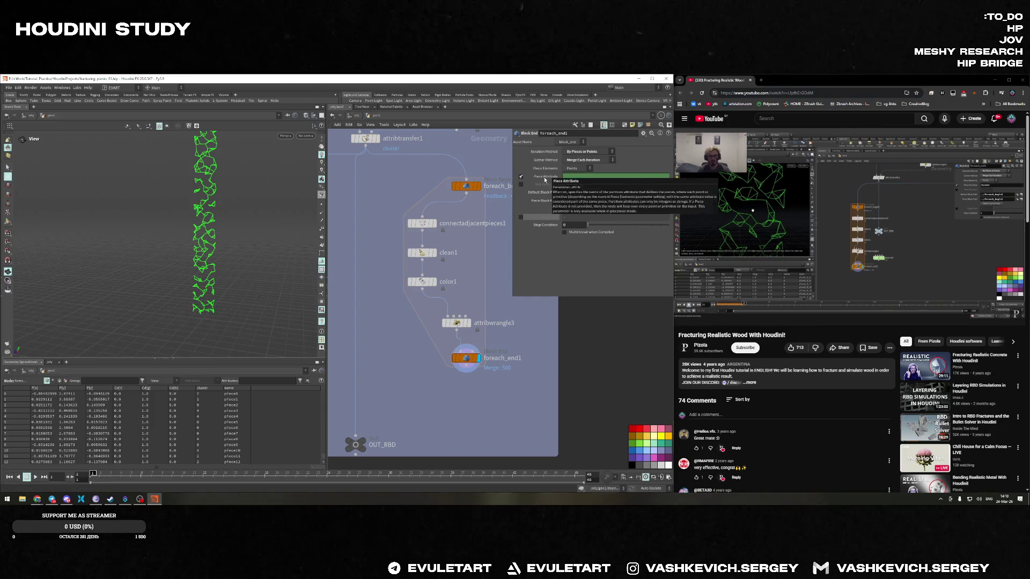
key("BackSpace")
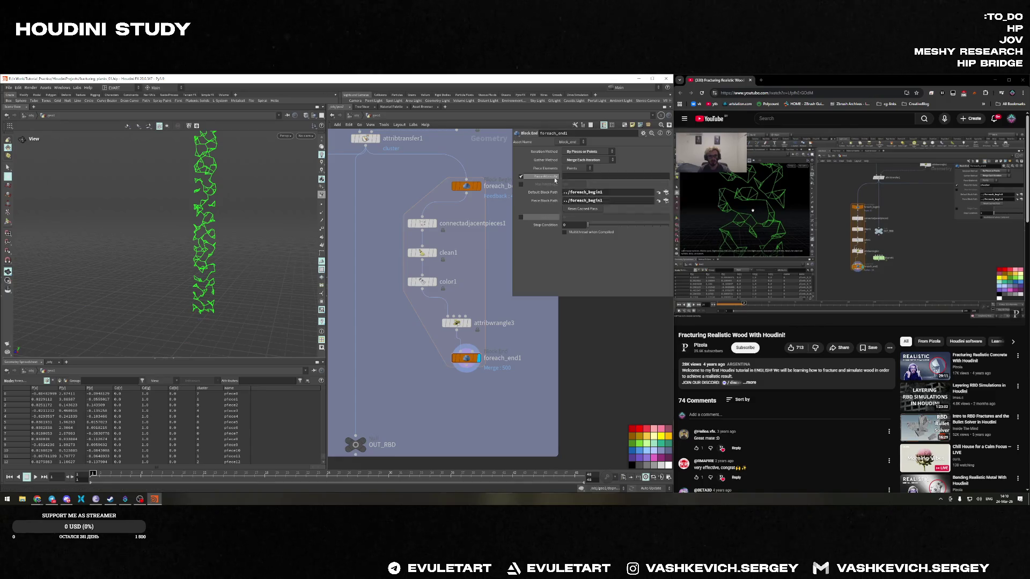
left_click(566, 178)
type("cluster")
key("Return")
Toggle Single Pass on and off to compare one pass with all ten cluster passes
left_click(520, 217)
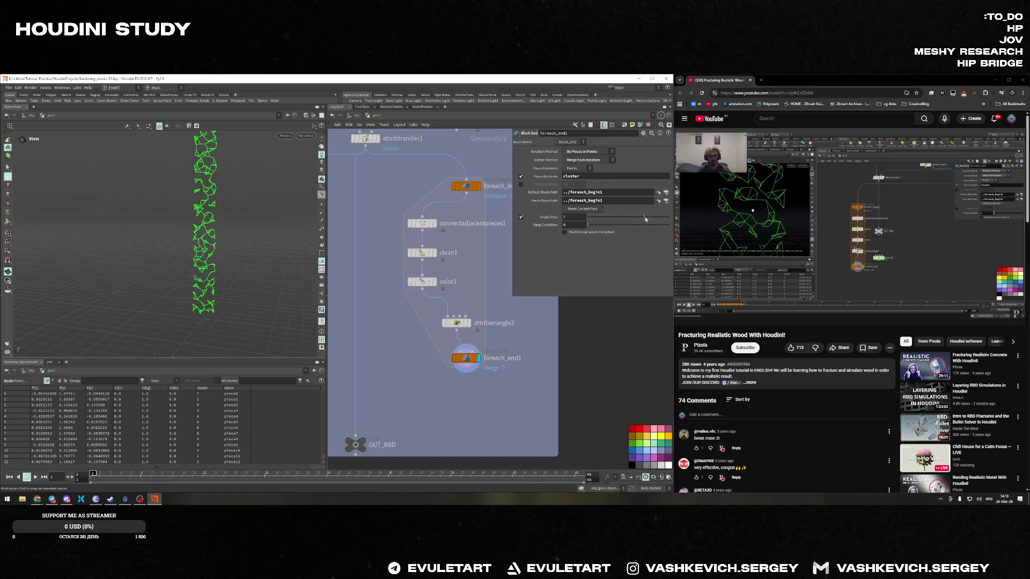
left_click(521, 217)
left_click(465, 367)
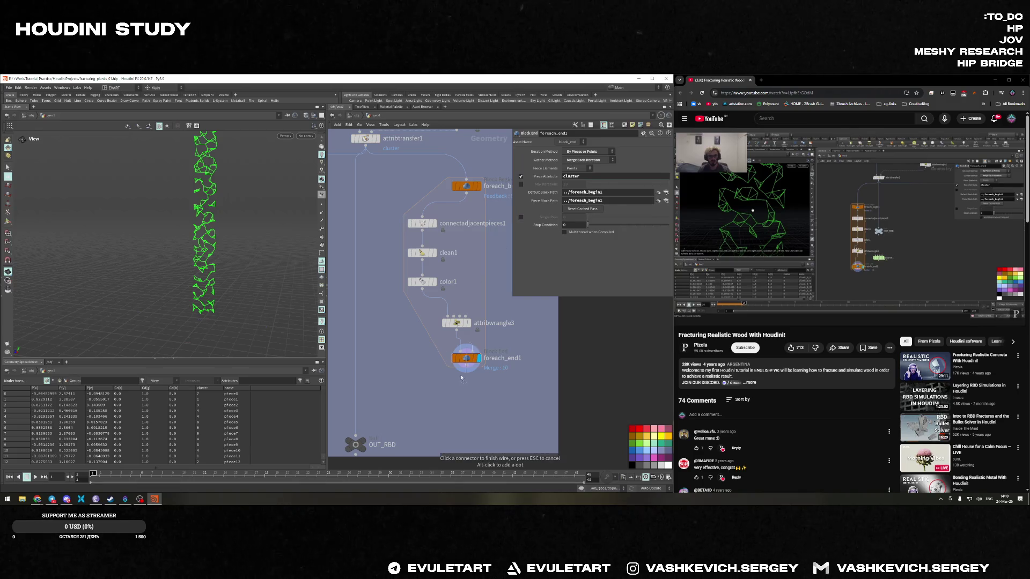
key("Escape")
left_click(466, 357)
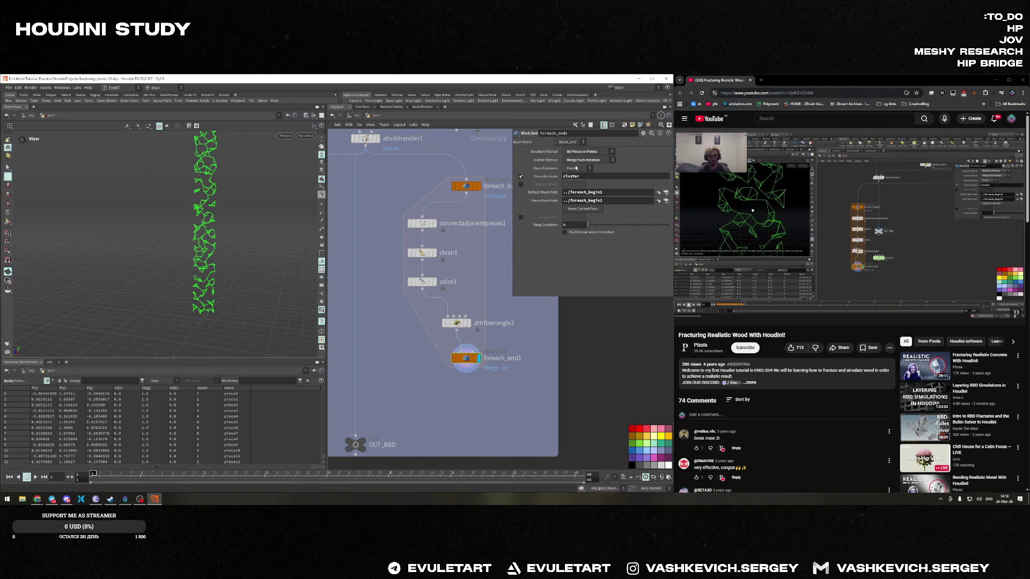
left_click(521, 217)
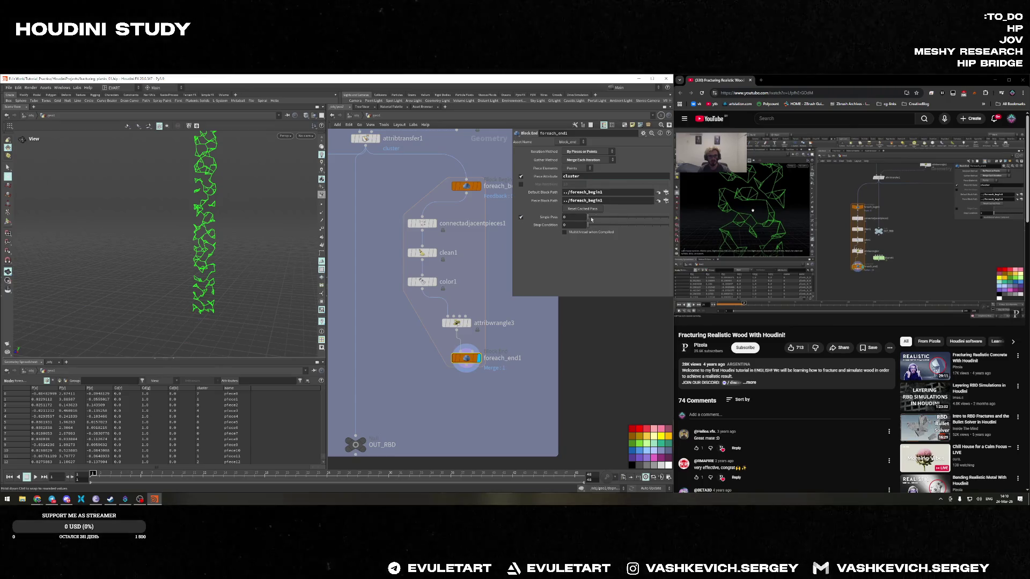
left_click(520, 217)
mouse_move(290, 267)
left_mouse_down()
mouse_move(219, 277)
mouse_move(217, 222)
left_mouse_up()
Rewind the tutorial video ten seconds and open the glue wrangle's code
mouse_move(791, 242)
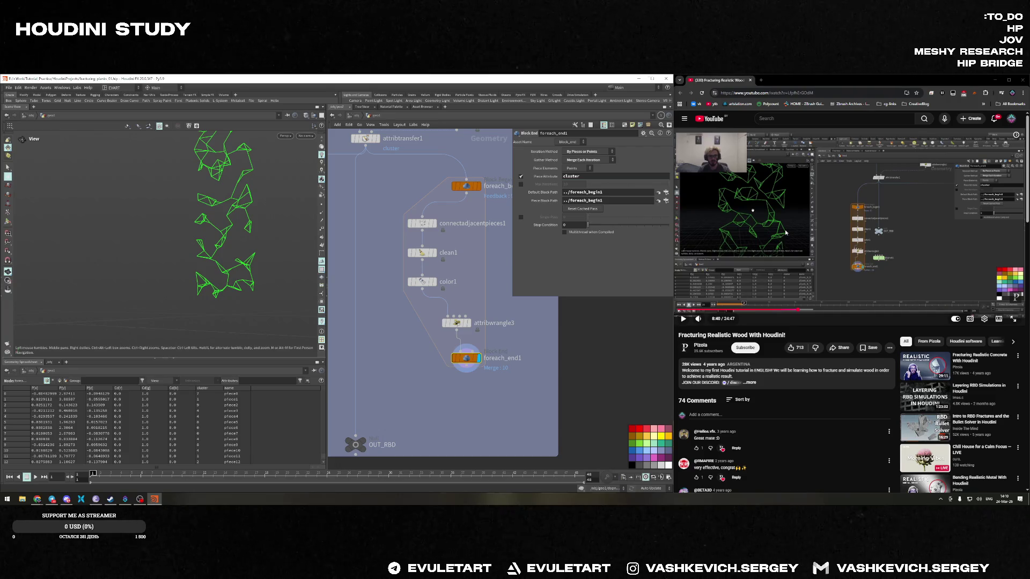
key("space")
key("j")
key("j")
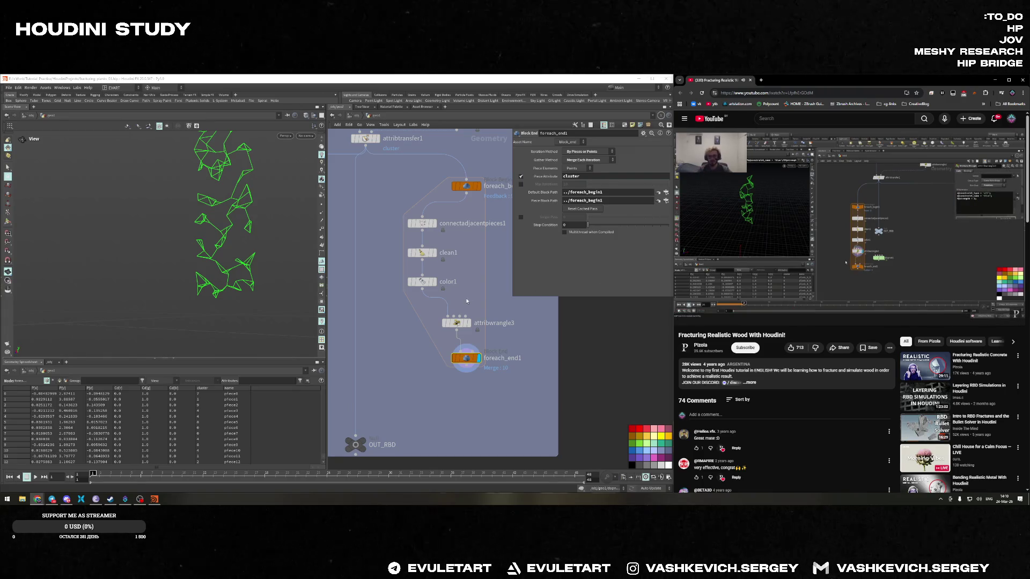
left_click(456, 322)
Replay the tutorial's glue wrangle section, then pan up and select foreach_end1
left_click(882, 220)
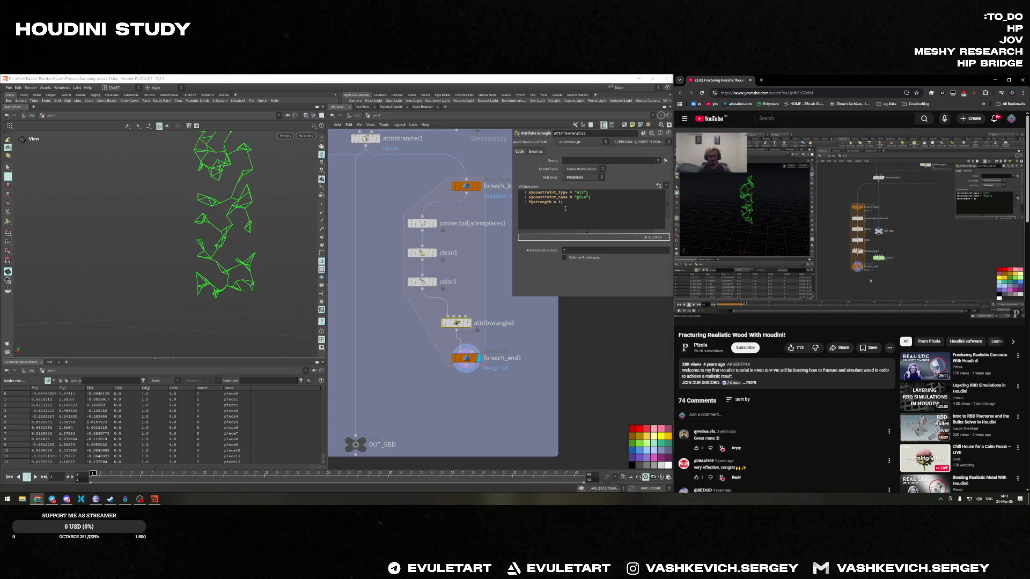
left_click(845, 195)
key("j")
key("Left")
key("Left")
key("Left")
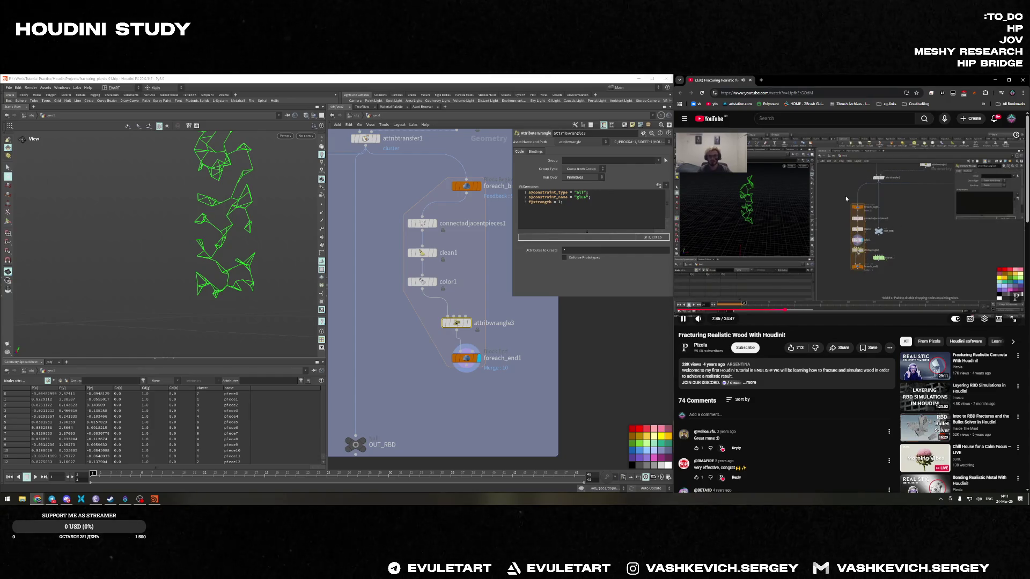
key("Right")
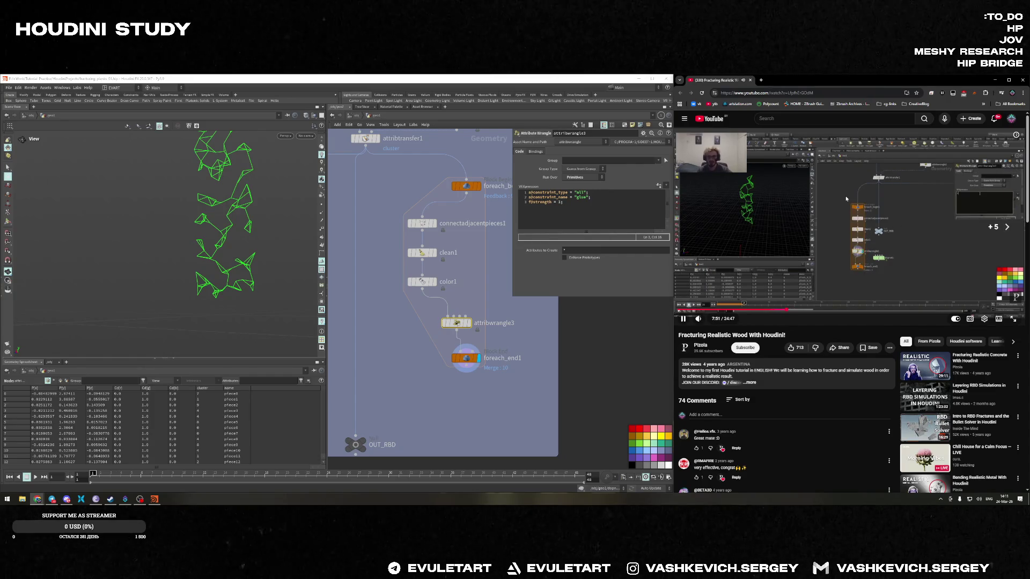
middle_click_drag(455, 252, 454, 209)
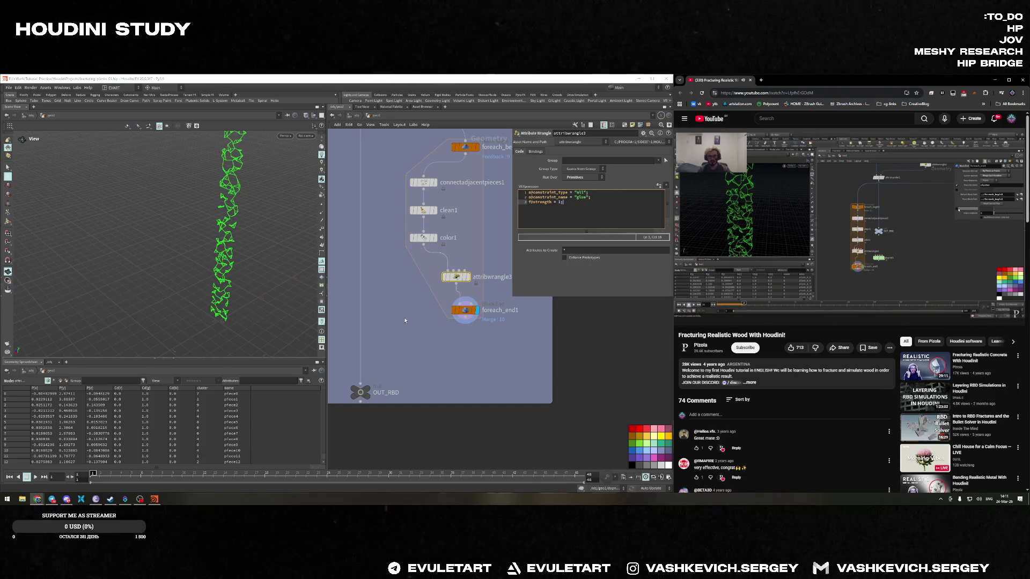
left_click(465, 309)
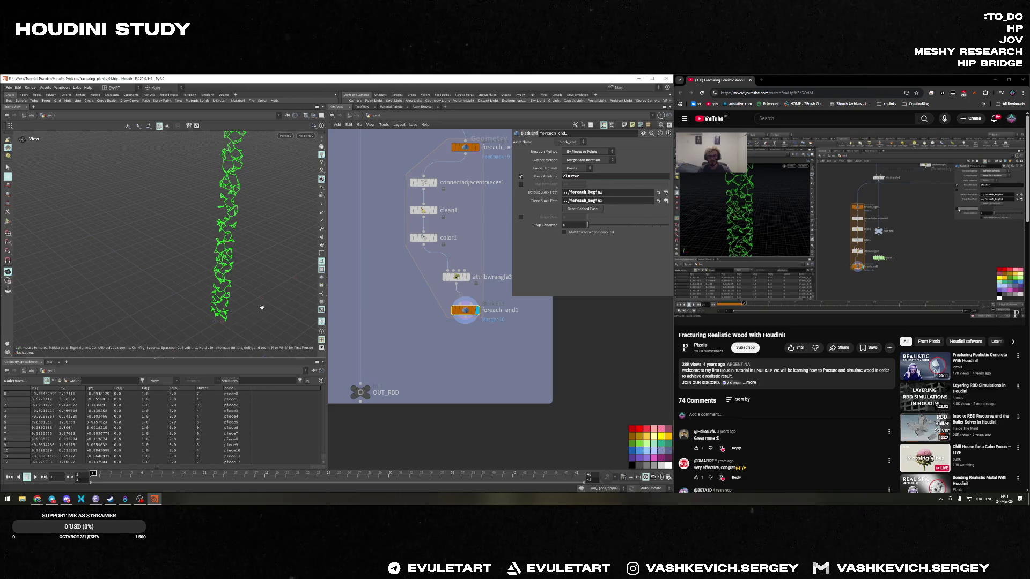
Select connectadjacentpieces1 and orbit closer to the fractured green column
left_click(448, 185)
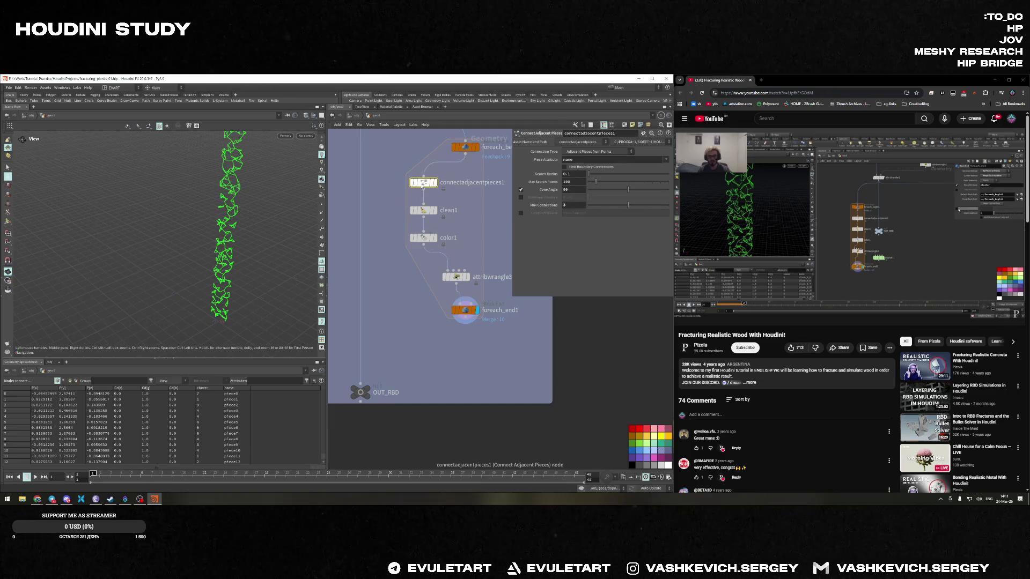
mouse_move(247, 227)
left_mouse_down()
mouse_move(227, 236)
mouse_move(268, 225)
left_mouse_up()
middle_click_drag(403, 244, 383, 253)
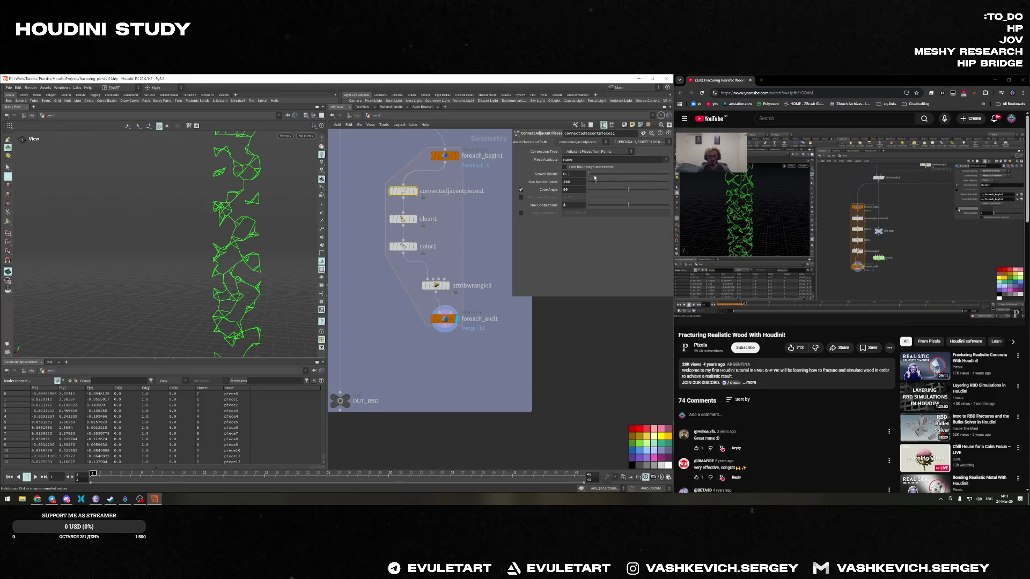
Scrub Search Radius between about 0.1 and 0.26, settling back on 0.1
left_click_drag(596, 175, 590, 174)
middle_click_drag(588, 176, 582, 198)
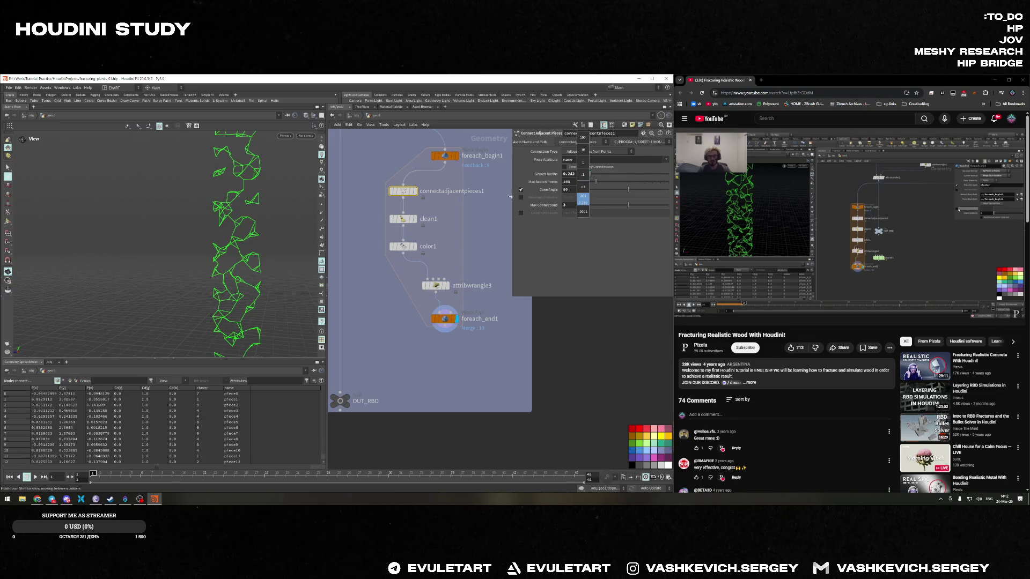
middle_click_drag(484, 198, 360, 202)
middle_click_drag(121, 218, 158, 212)
mouse_move(65, 213)
middle_mouse_down()
mouse_move(27, 213)
mouse_move(126, 212)
middle_mouse_up()
middle_click_drag(212, 208, 573, 182)
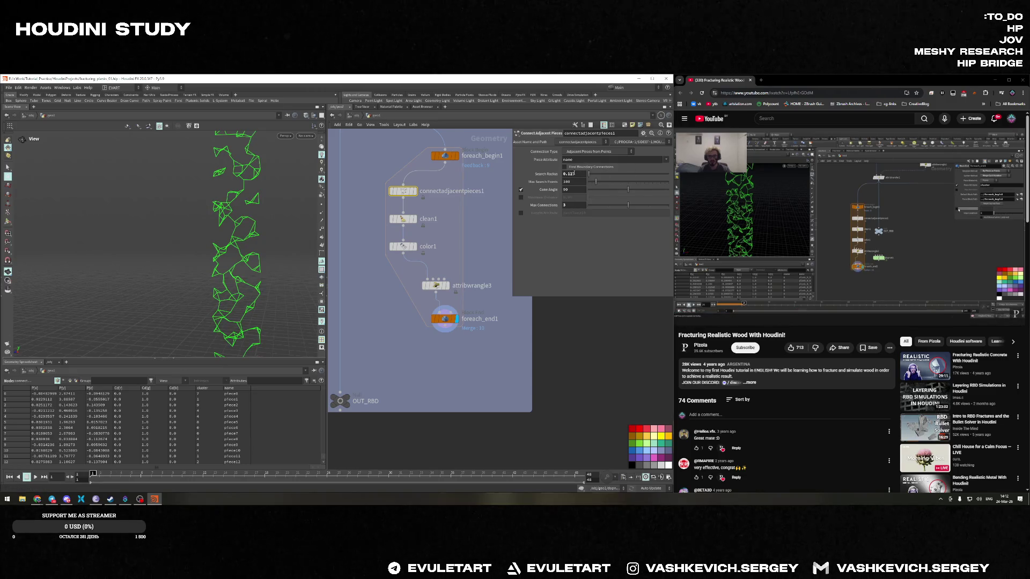
key("ctrl+z")
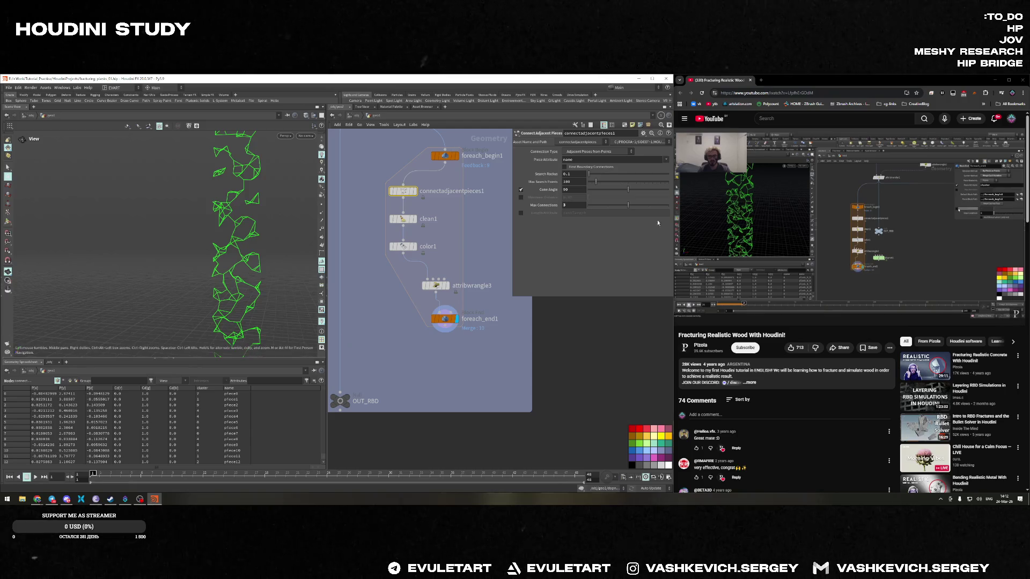
Add a sticky note beside the loop nodes reading 'VOT TYT TRABL PERESMOTTRET'
scroll(404, 331, "down", 5)
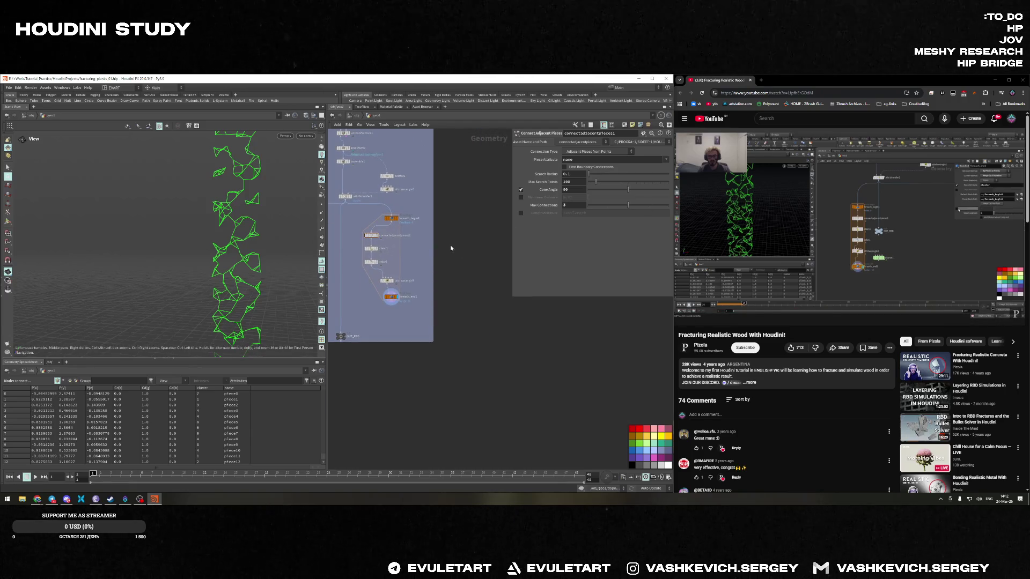
key("shift+p")
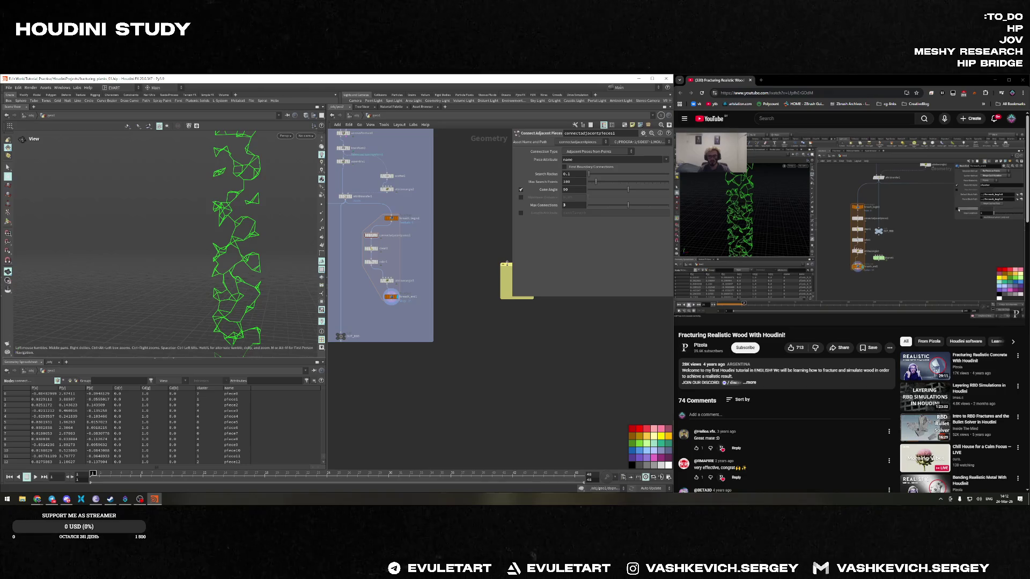
mouse_move(506, 263)
left_mouse_down()
mouse_move(418, 225)
mouse_move(418, 195)
mouse_move(452, 249)
mouse_move(458, 229)
left_mouse_up()
left_click_drag(481, 263, 474, 244)
left_click(463, 236)
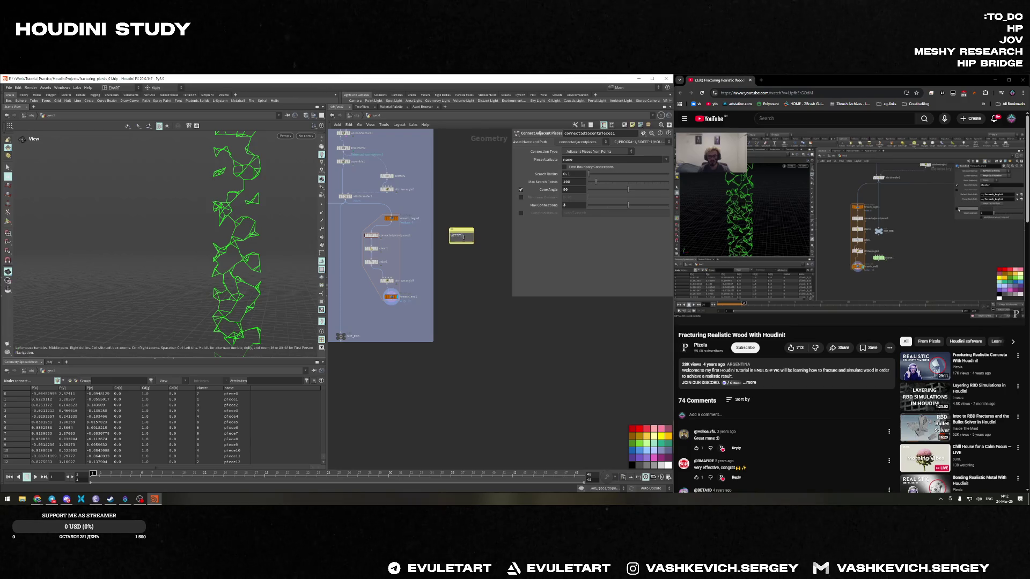
type("pe")
left_click_drag(461, 229, 416, 241)
Colour the sticky note red and save fracturing_planks_01.hip
scroll(414, 255, "up", 3)
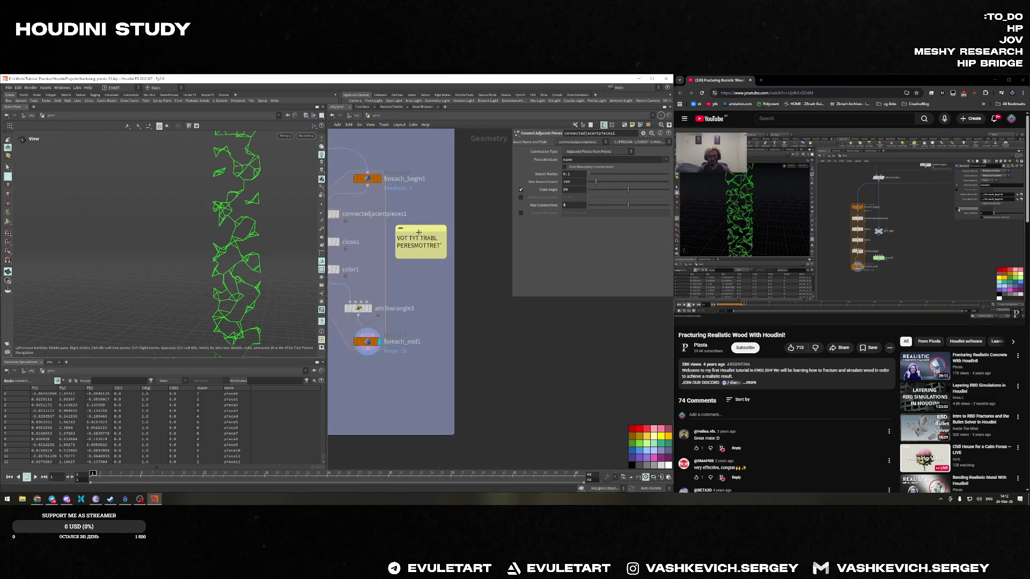
left_click(647, 429)
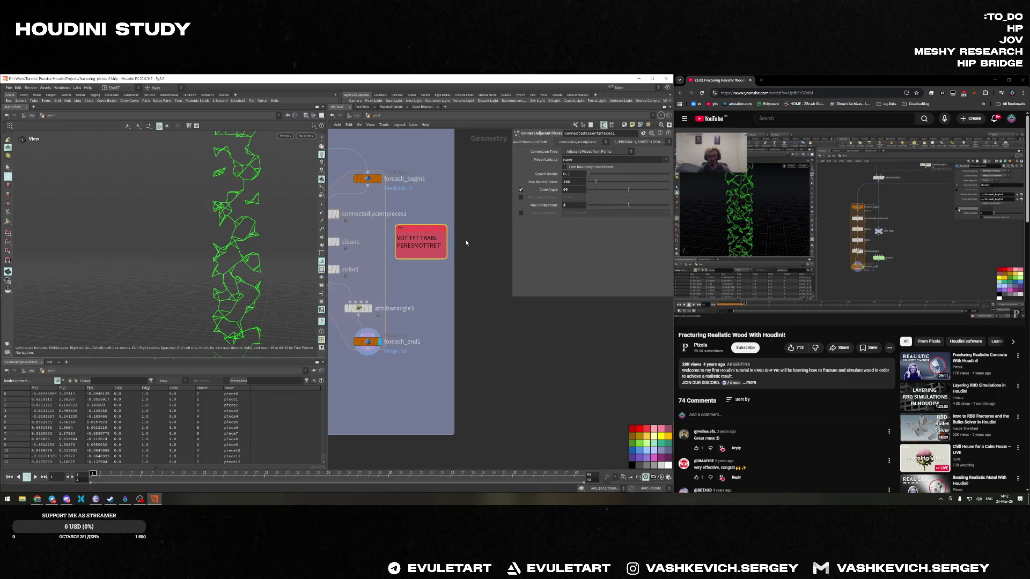
scroll(441, 261, "down", 3)
key("ctrl+s")
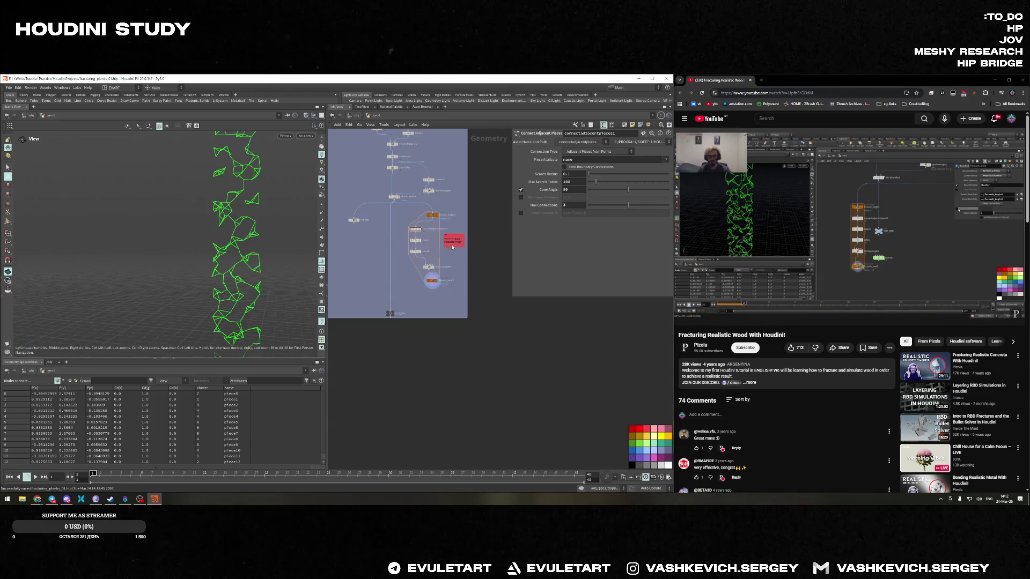
Break the note's text onto a new line and widen the note so it fits
scroll(452, 247, "up", 5)
key("ctrl+a")
key("BackSpace")
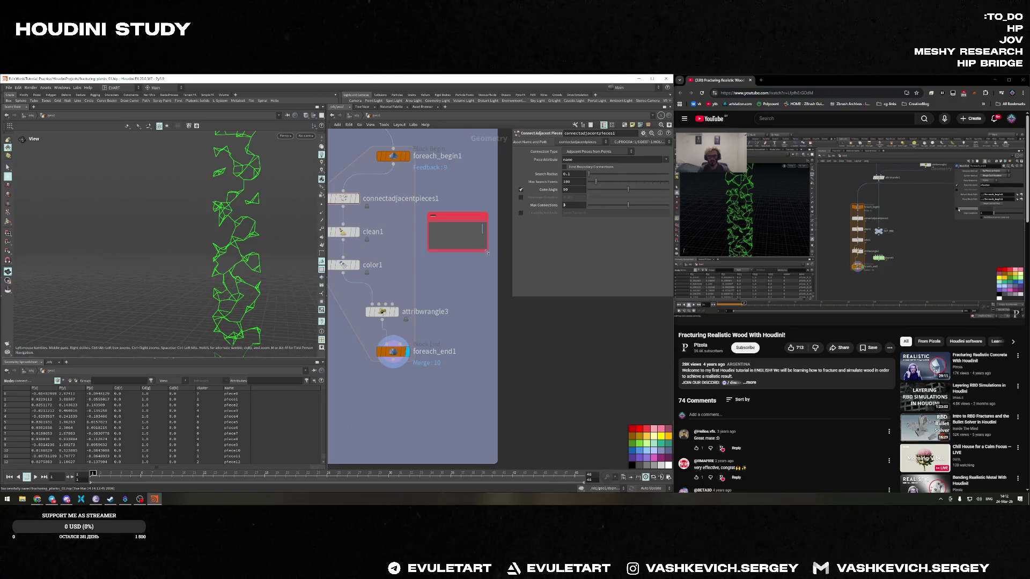
key("ctrl+z")
key("Return")
key("Return")
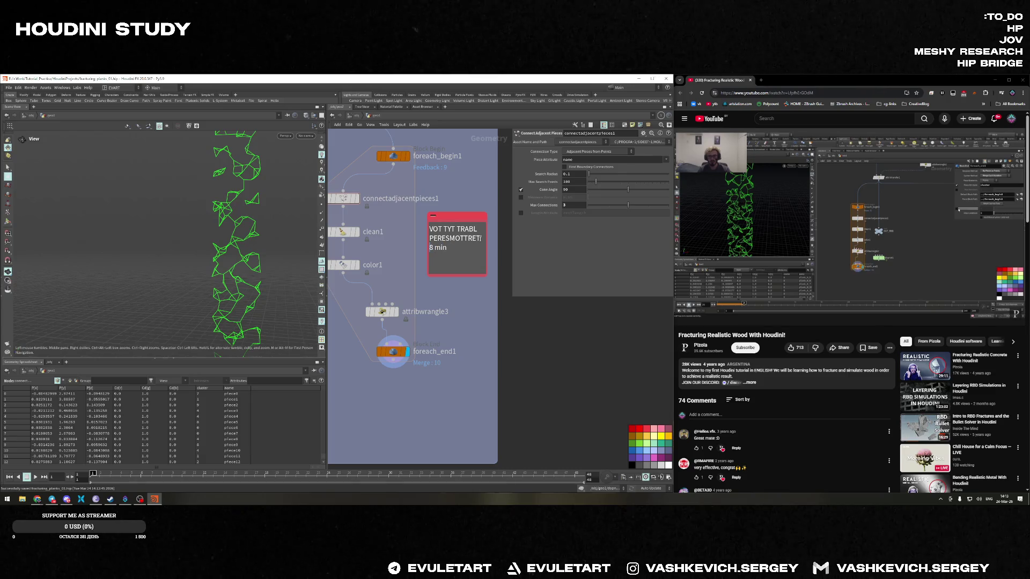
left_click(503, 252)
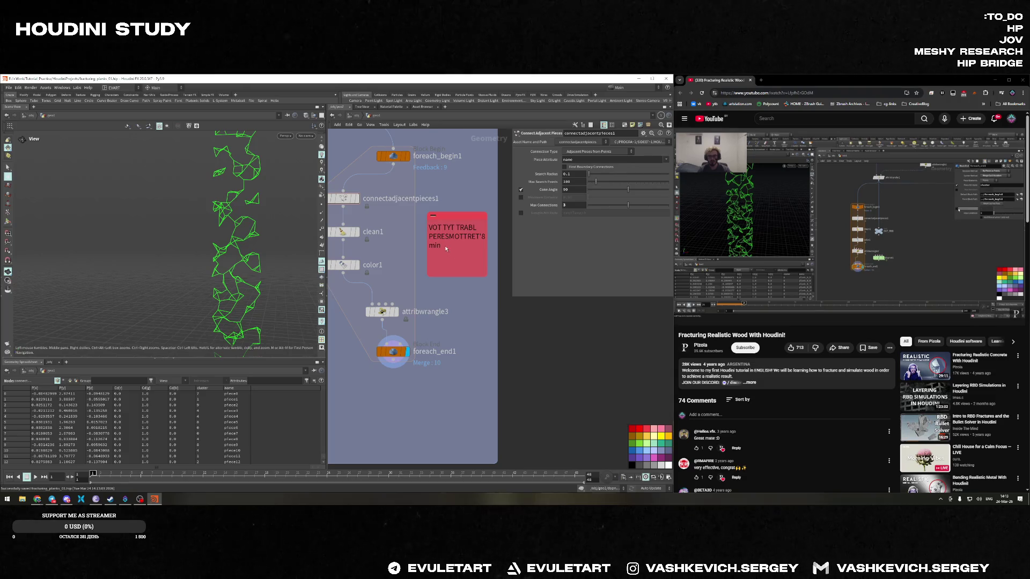
left_click_drag(486, 252, 505, 252)
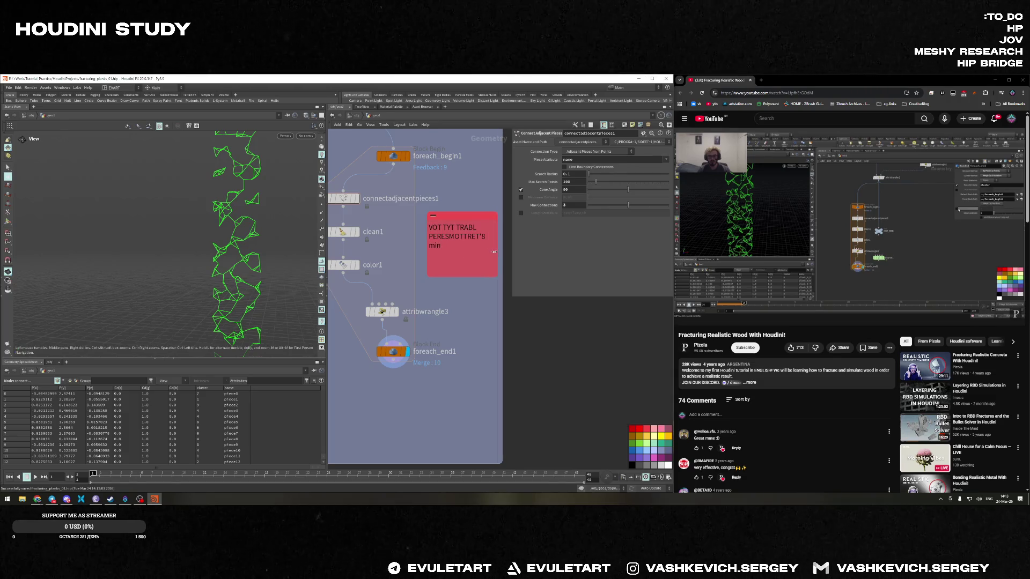
scroll(507, 339, "down", 5)
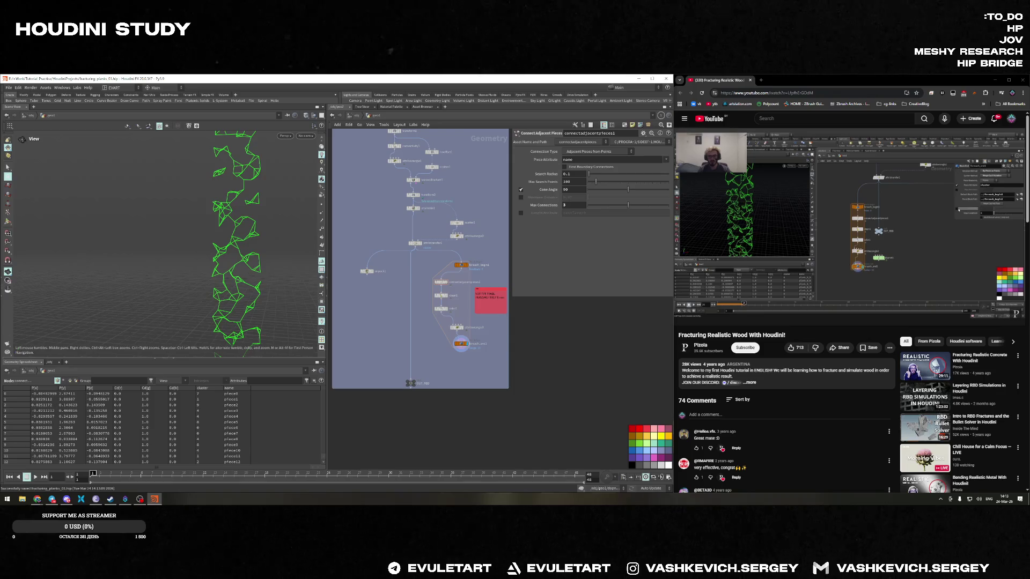
key("alt+Tab")
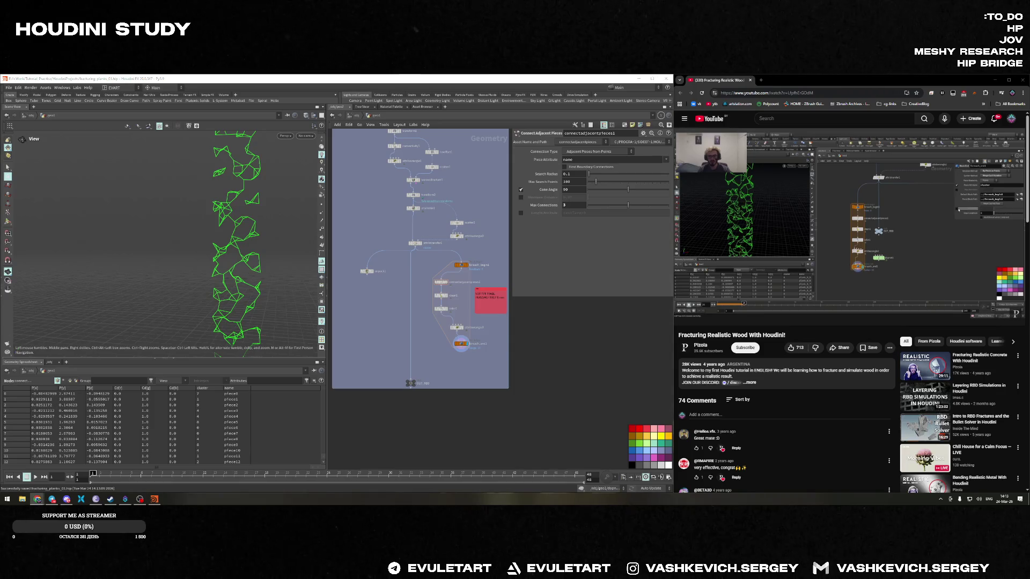
Minimize the tutorial browser window and close Houdini
left_click(994, 80)
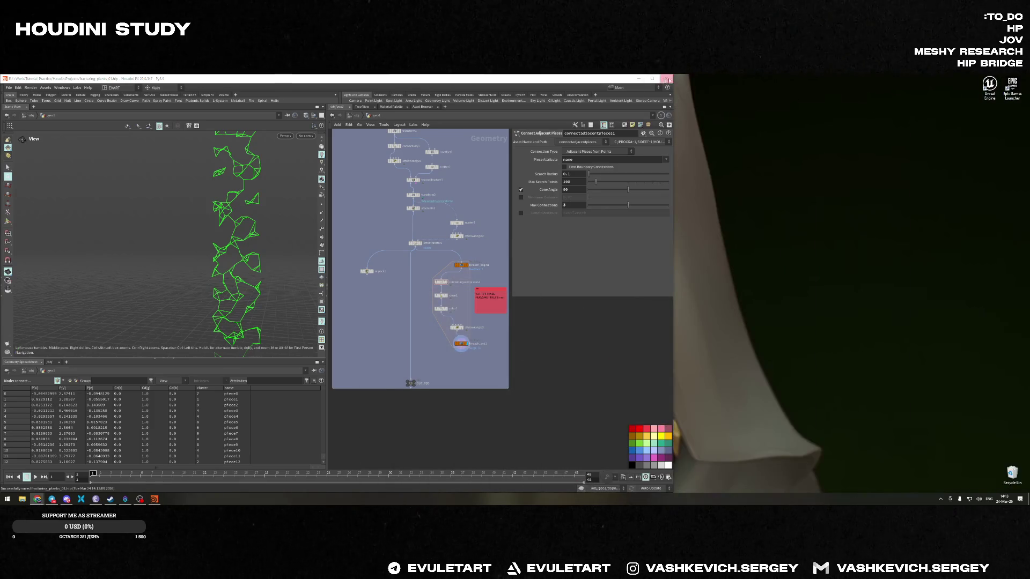
left_click(473, 402)
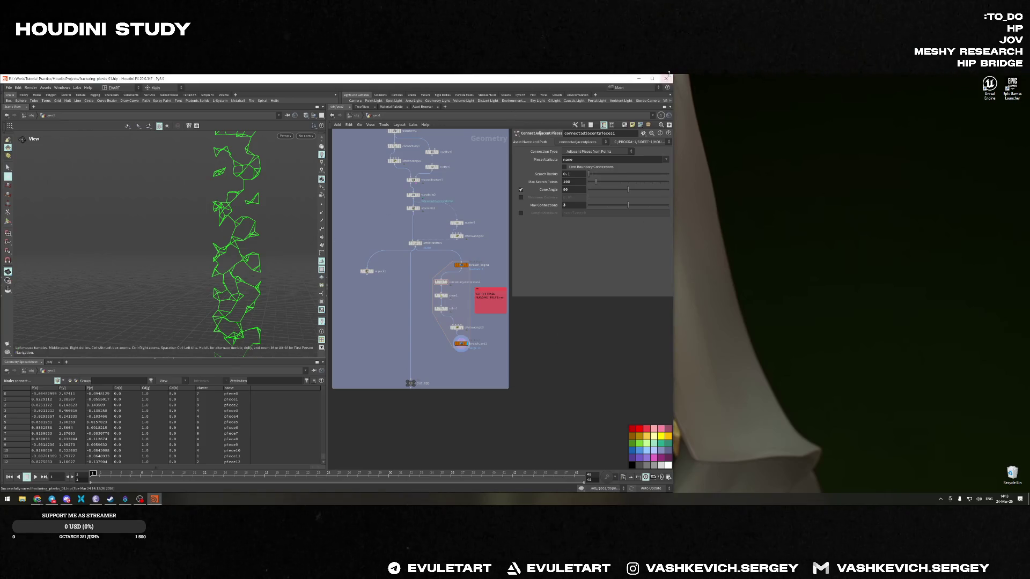
left_click(666, 79)
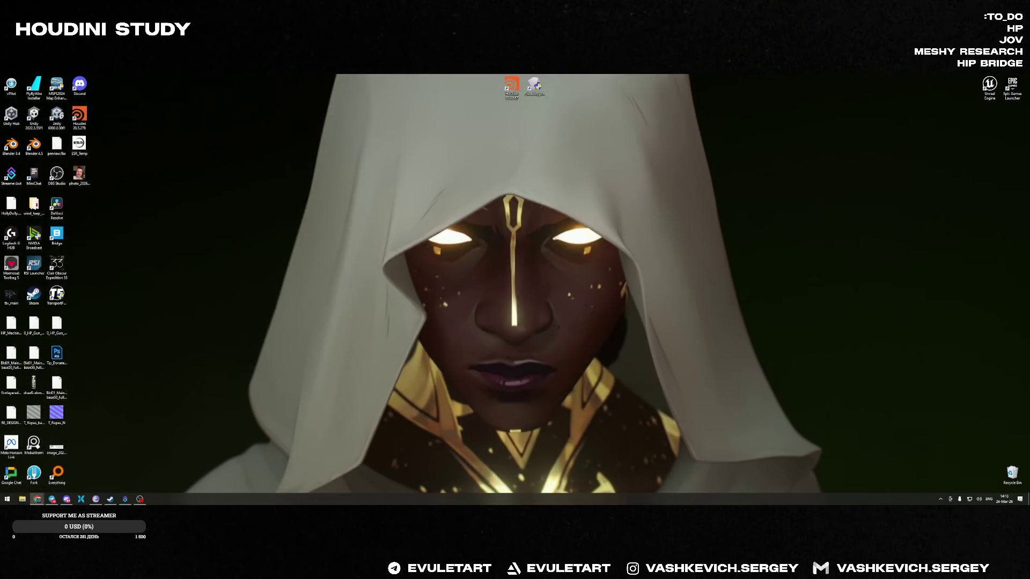
Bring up the World of Warcraft Twitch stream and lower its volume to 6%
key("alt+Tab")
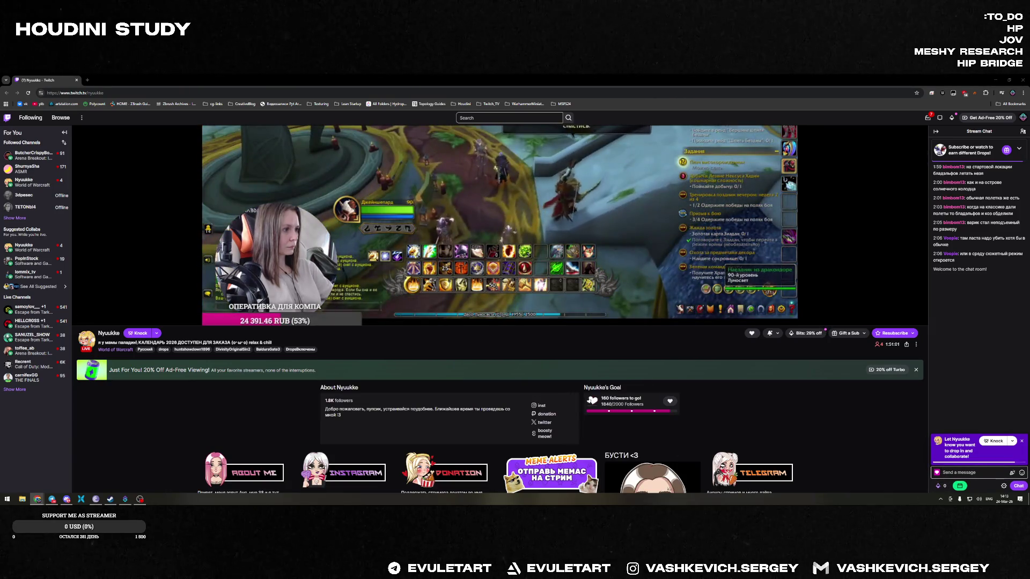
left_click(98, 320)
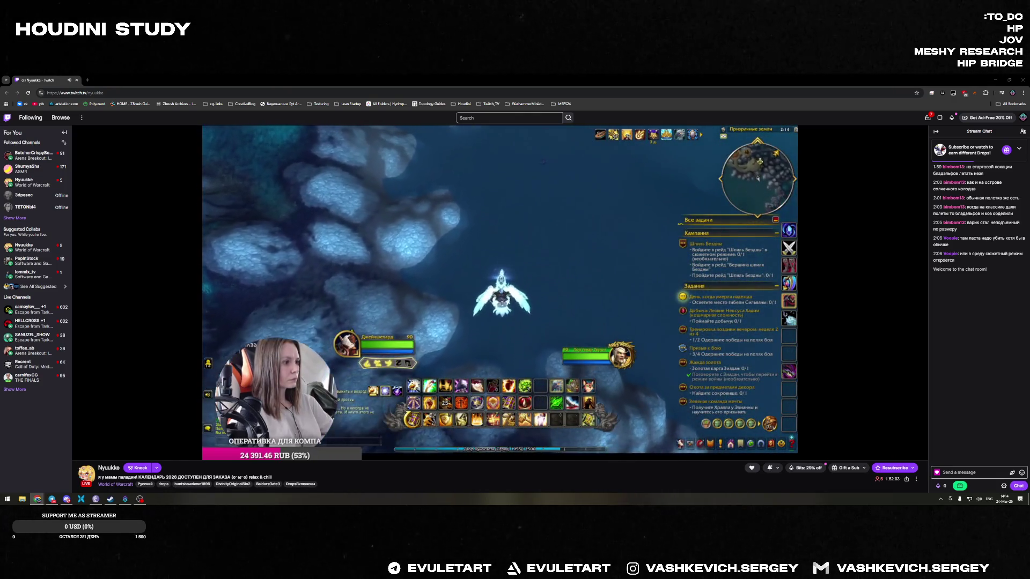
mouse_move(695, 434)
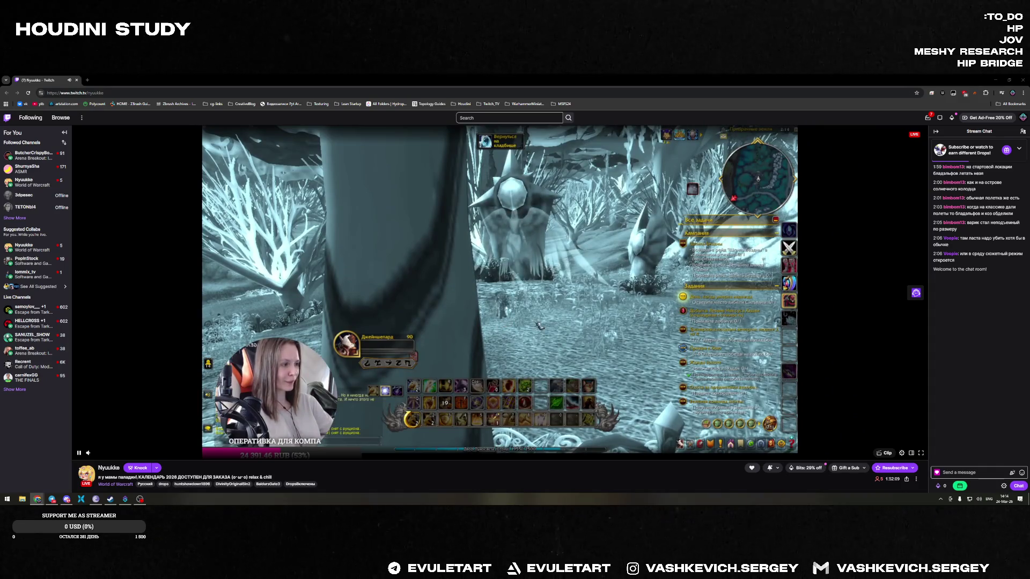
mouse_move(97, 455)
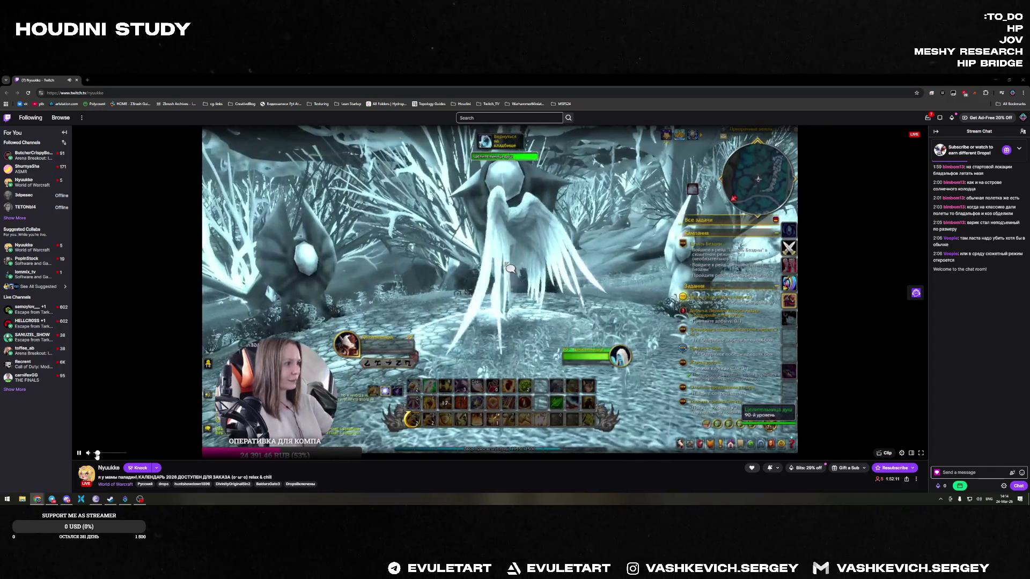